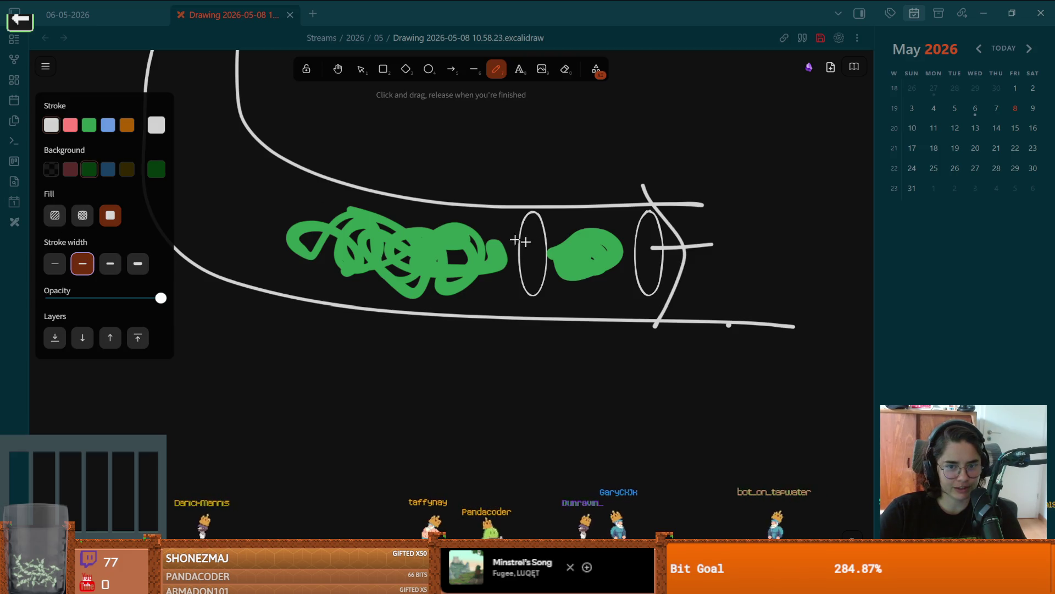
- Erase both green scribbles inside the pipe sketch and undo the stray grey loop
{"action": "scroll", "coordinate": [531, 241], "scroll_direction": "down", "scroll_amount": 3}
{"action": "scroll", "coordinate": [550, 264], "scroll_direction": "up", "scroll_amount": 3}
{"action": "scroll", "coordinate": [522, 247], "scroll_direction": "right", "scroll_amount": 2}
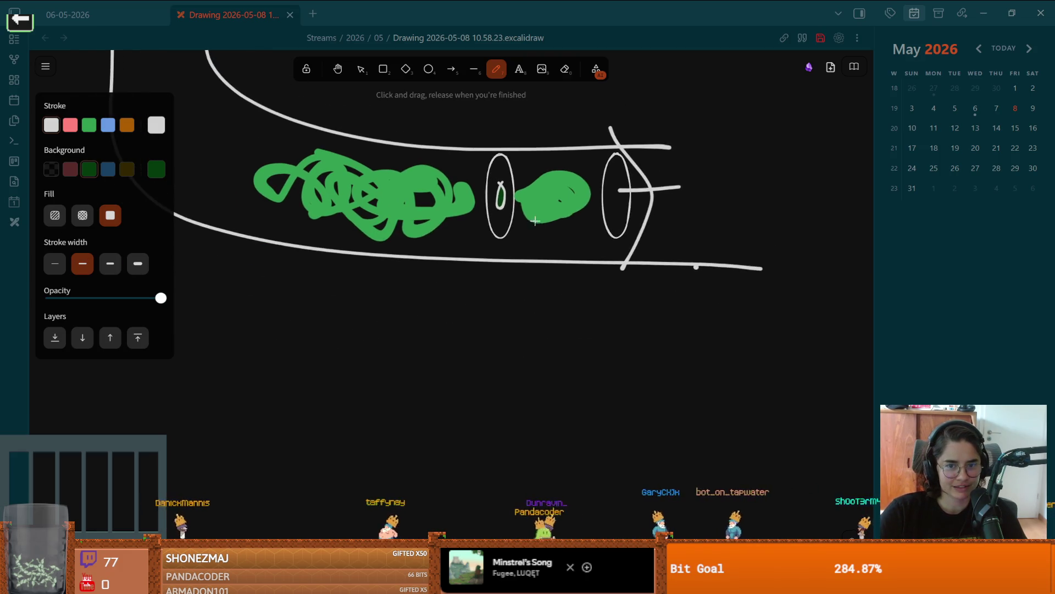
{"action": "scroll", "coordinate": [550, 248], "scroll_direction": "right", "scroll_amount": 2}
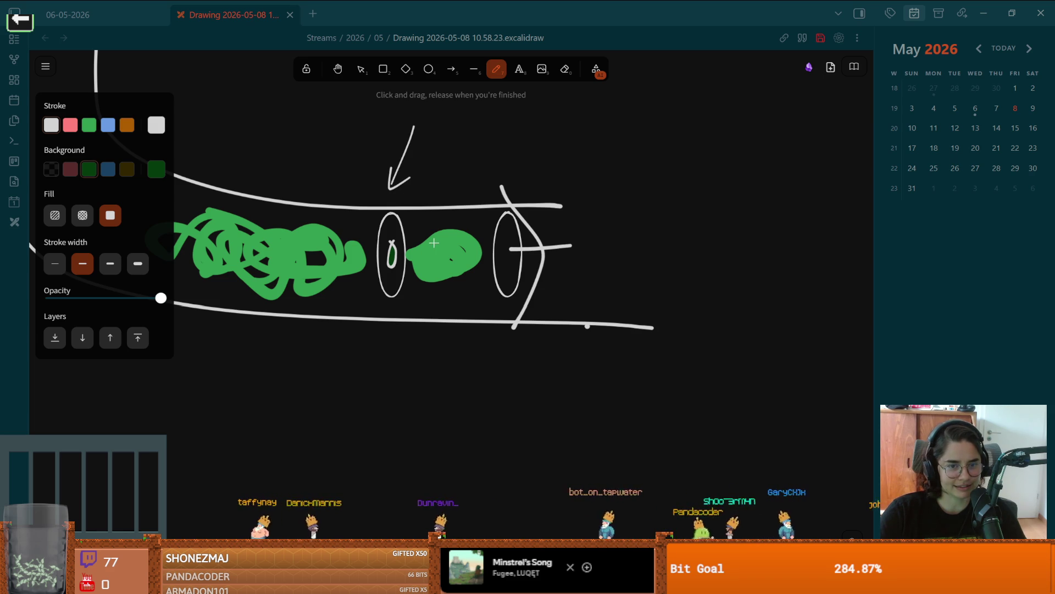
{"action": "mouse_move", "coordinate": [466, 246]}
{"action": "left_mouse_down"}
{"action": "mouse_move", "coordinate": [690, 178]}
{"action": "mouse_move", "coordinate": [691, 168]}
{"action": "mouse_move", "coordinate": [680, 203]}
{"action": "left_mouse_up"}
{"action": "scroll", "coordinate": [616, 235], "scroll_direction": "left", "scroll_amount": 3}
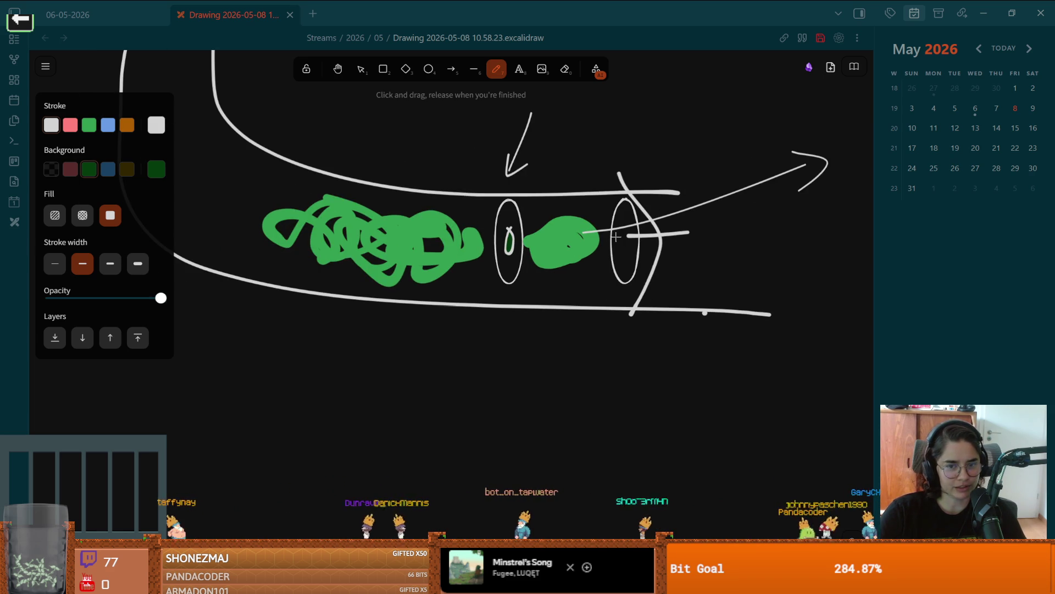
{"action": "left_click_drag", "start_coordinate": [526, 227], "coordinate": [474, 219]}
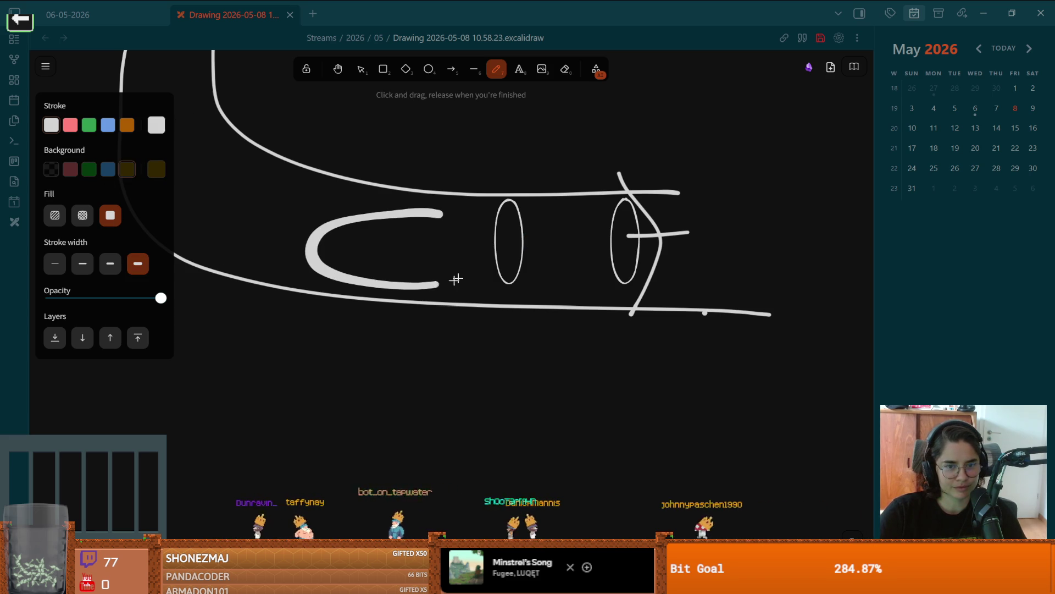
{"action": "key", "text": "ctrl+z"}
- Undo the extra orange loop drawn in the pipe, then restore the Obsidian window size
{"action": "left_click_drag", "start_coordinate": [456, 227], "coordinate": [330, 268]}
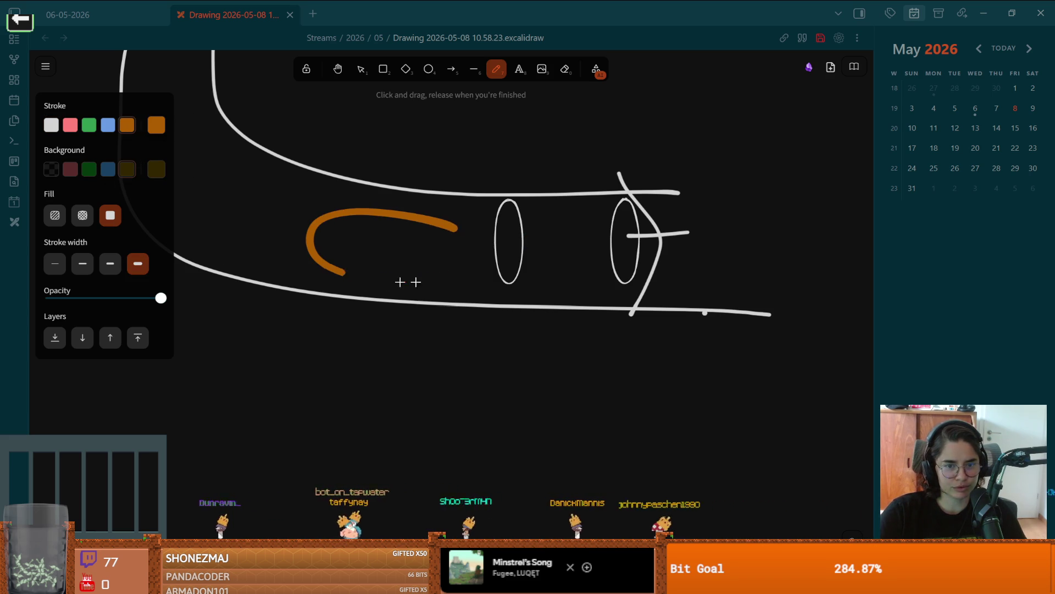
{"action": "left_click_drag", "start_coordinate": [512, 266], "coordinate": [346, 231]}
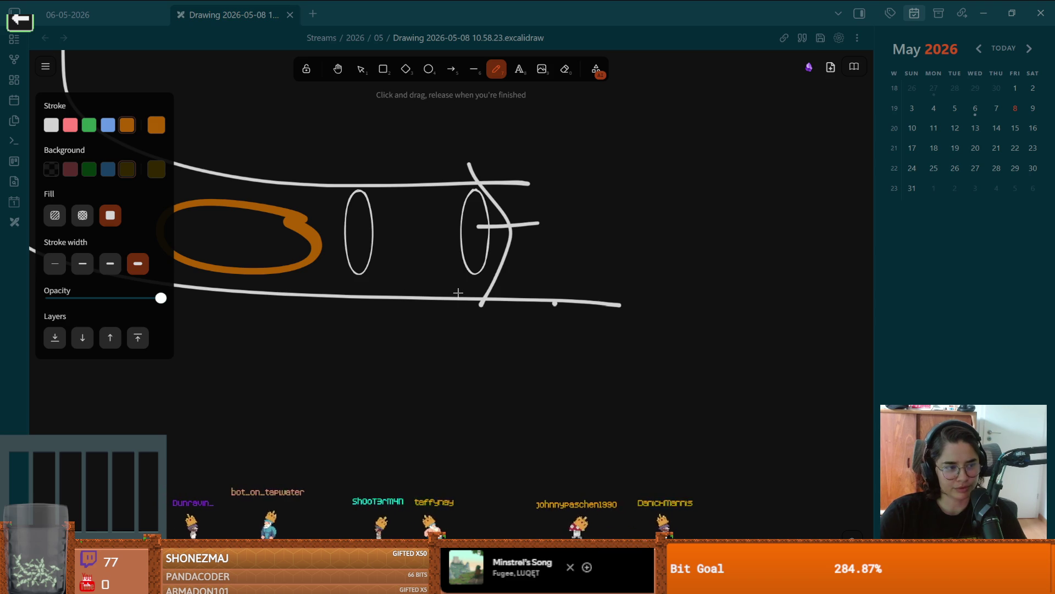
{"action": "left_click_drag", "start_coordinate": [464, 287], "coordinate": [587, 293]}
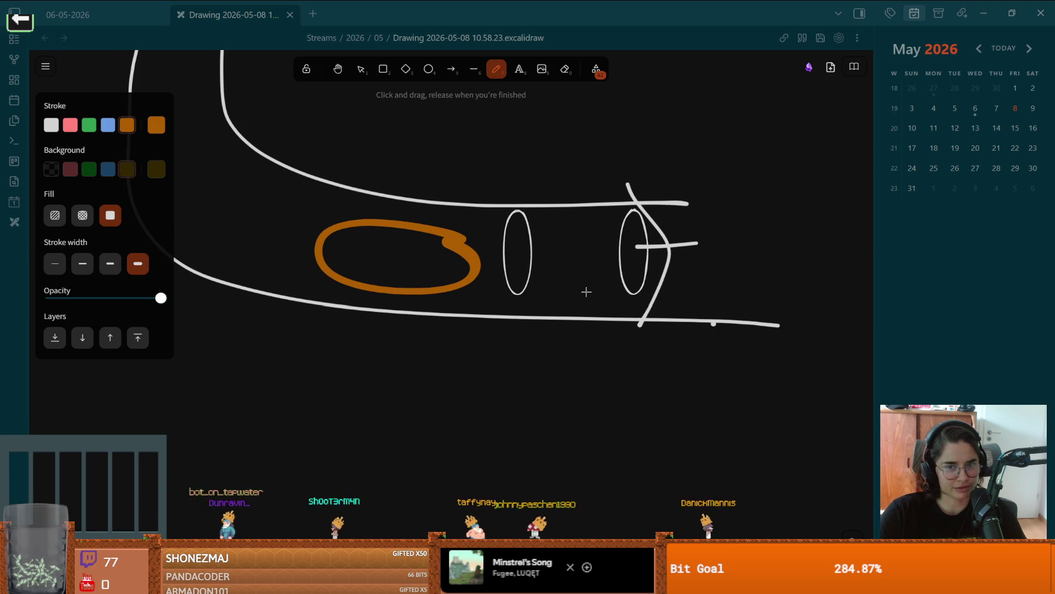
{"action": "key", "text": "ctrl+z"}
{"action": "double_click", "coordinate": [454, 5]}
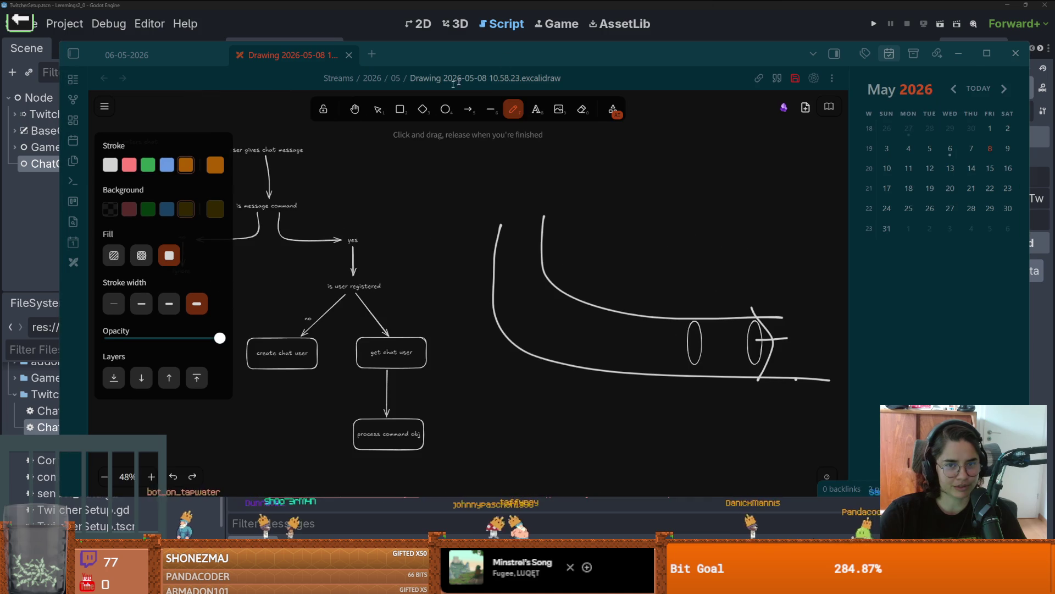
- Re-maximize Obsidian, then marquee-select the entire pipe drawing and delete it
{"action": "double_click", "coordinate": [520, 56]}
{"action": "scroll", "coordinate": [545, 248], "scroll_direction": "down", "scroll_amount": 3}
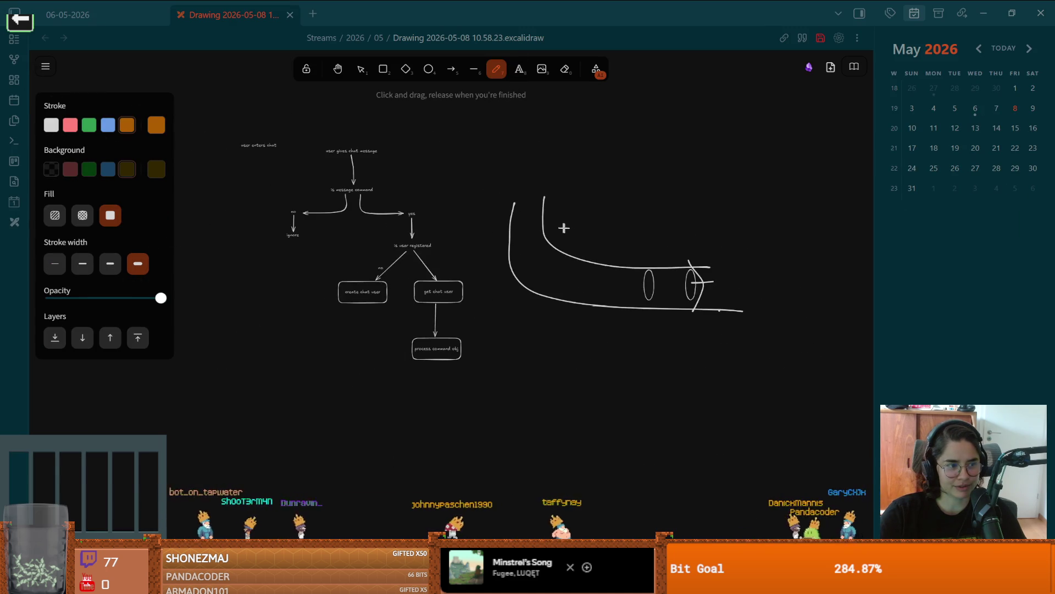
{"action": "left_click_drag", "start_coordinate": [544, 248], "coordinate": [514, 258]}
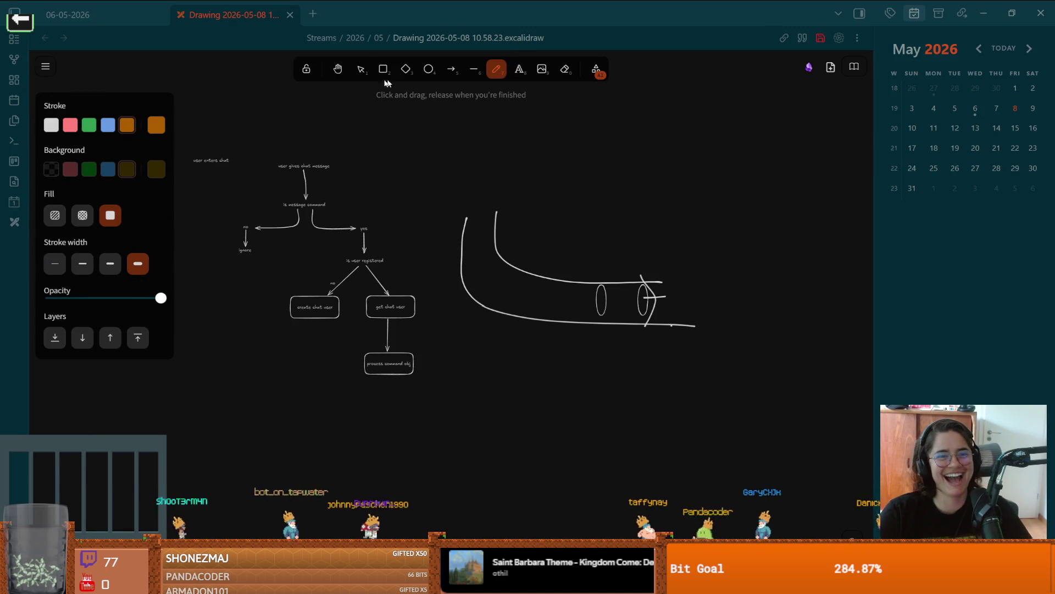
{"action": "left_click", "coordinate": [361, 69]}
{"action": "left_click_drag", "start_coordinate": [705, 180], "coordinate": [463, 358]}
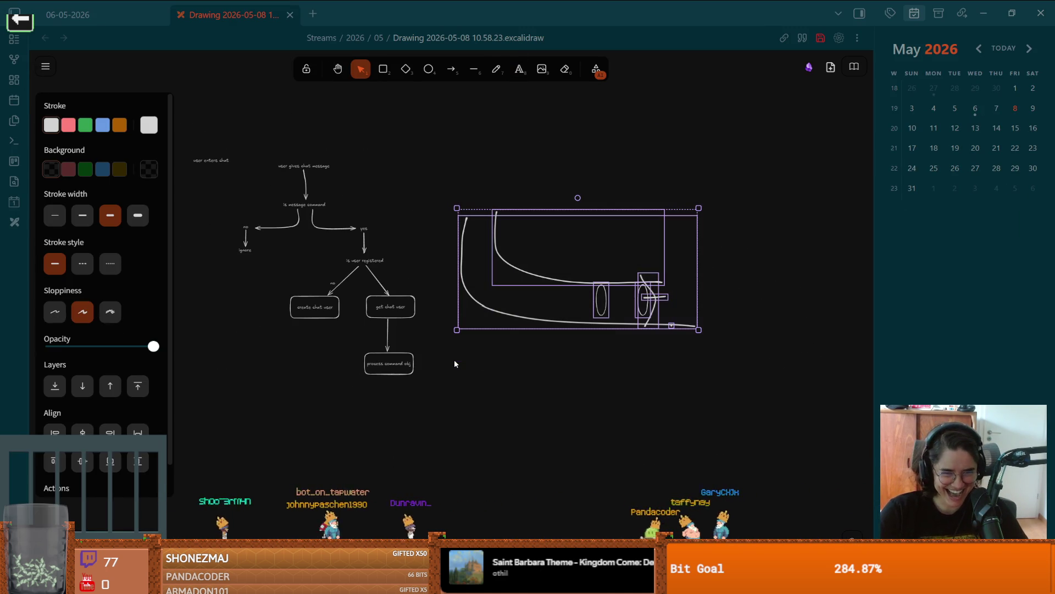
{"action": "key", "text": "Delete"}
{"action": "scroll", "coordinate": [549, 335], "scroll_direction": "down", "scroll_amount": 1}
{"action": "scroll", "coordinate": [550, 335], "scroll_direction": "left", "scroll_amount": 3}
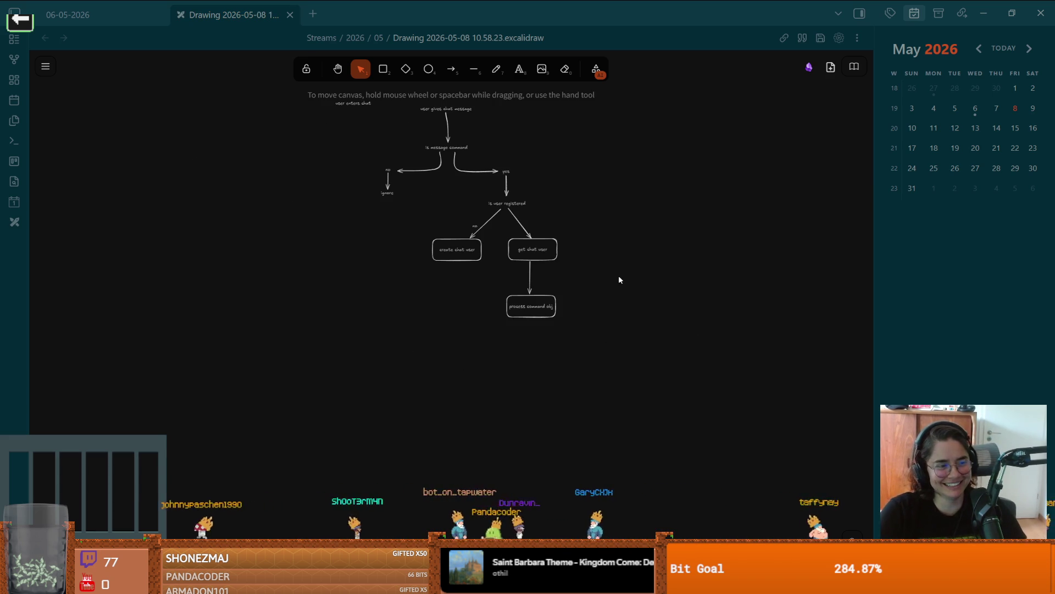
{"action": "scroll", "coordinate": [533, 281], "scroll_direction": "up", "scroll_amount": 5}
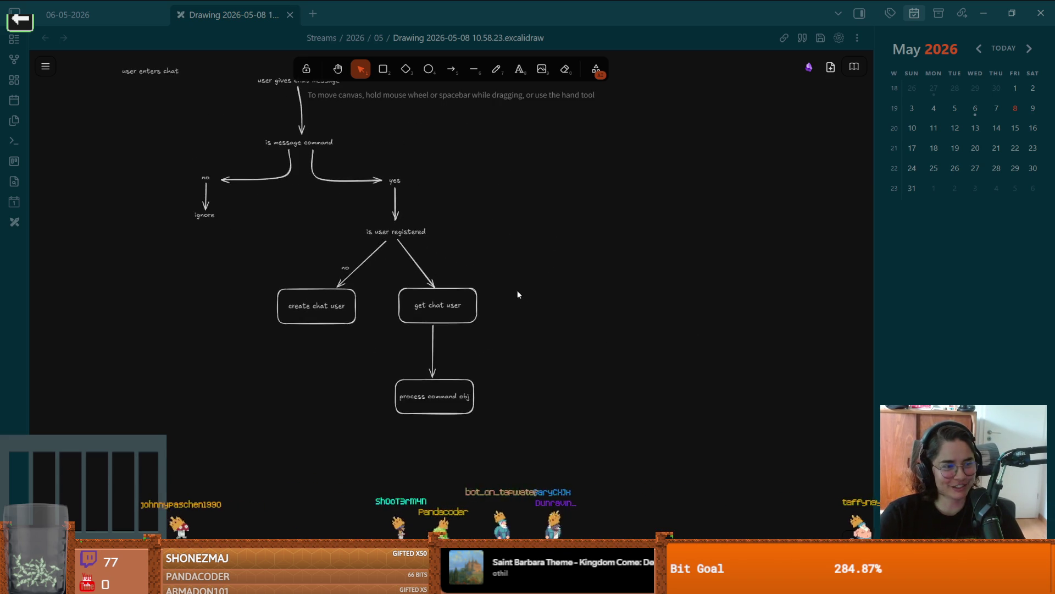
{"action": "left_click_drag", "start_coordinate": [516, 290], "coordinate": [569, 315]}
{"action": "scroll", "coordinate": [562, 311], "scroll_direction": "up", "scroll_amount": 2}
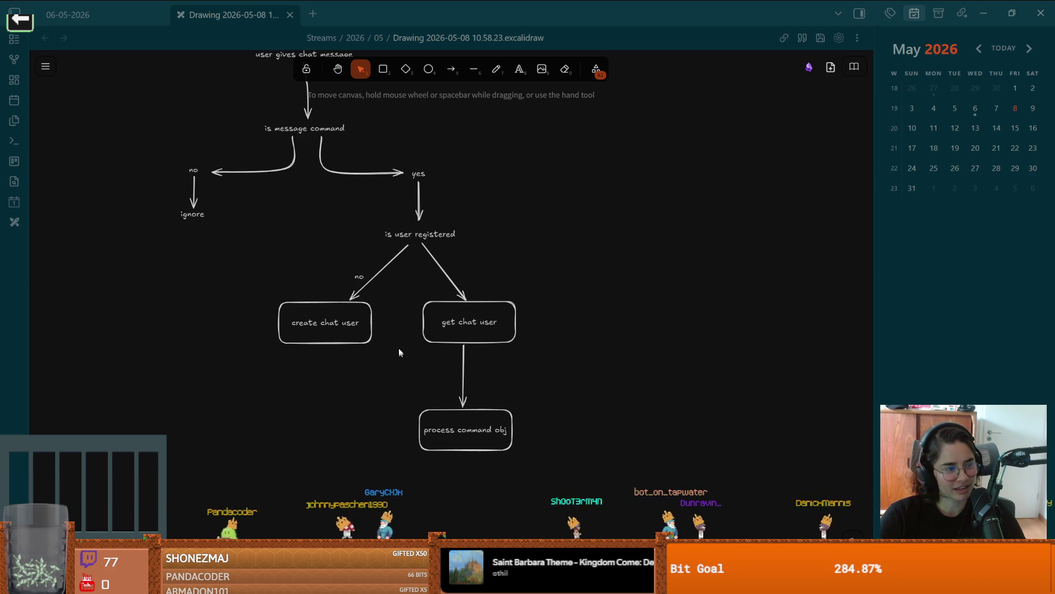
{"action": "scroll", "coordinate": [400, 346], "scroll_direction": "down", "scroll_amount": 1}
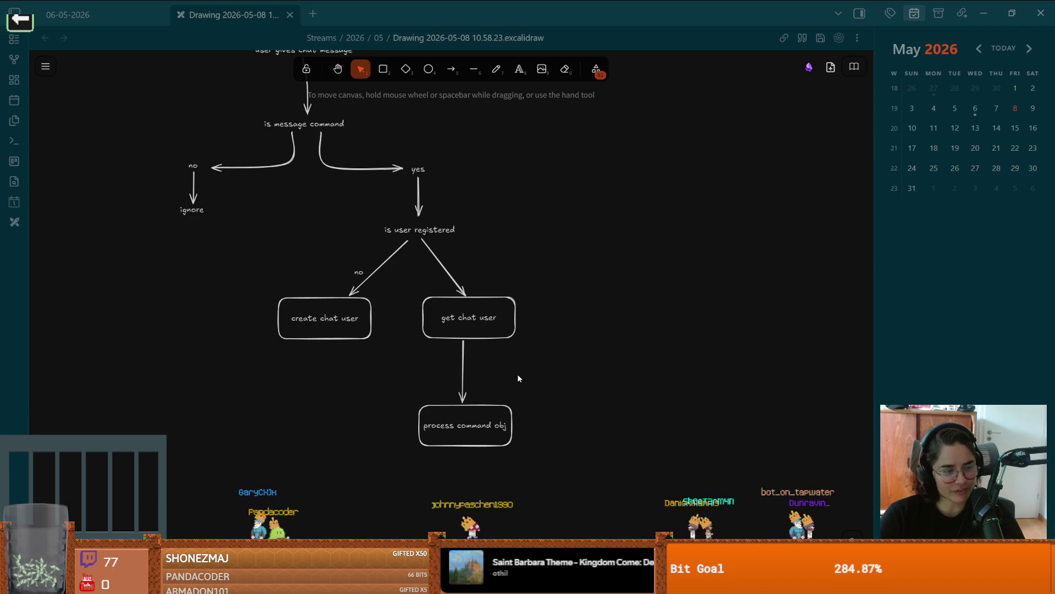
{"action": "scroll", "coordinate": [507, 375], "scroll_direction": "up", "scroll_amount": 1}
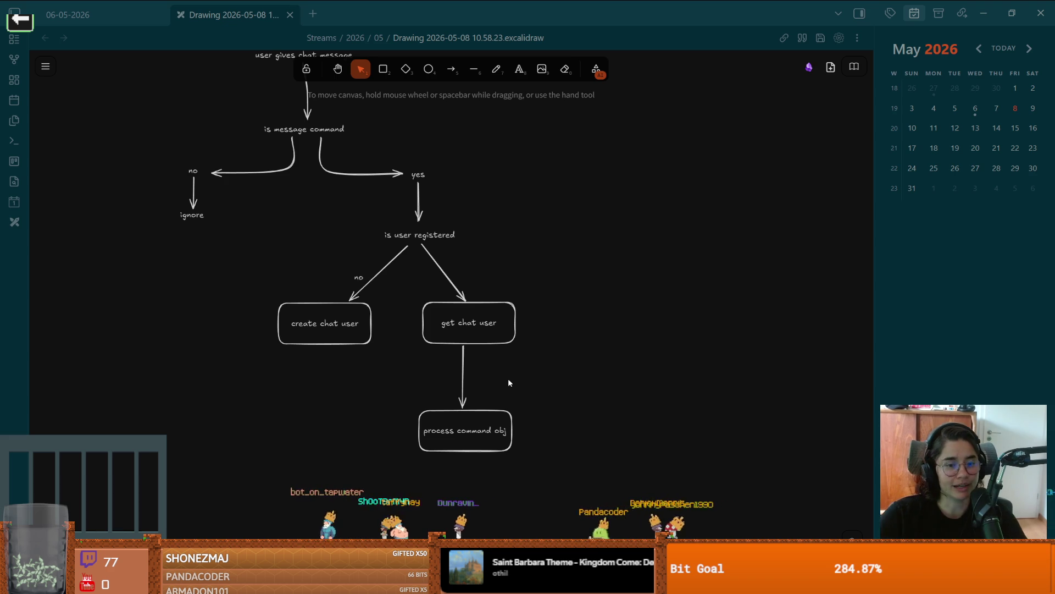
- Pan around the flowchart to frame the get chat user and process command obj boxes
{"action": "scroll", "coordinate": [371, 376], "scroll_direction": "up", "scroll_amount": 3}
{"action": "scroll", "coordinate": [370, 376], "scroll_direction": "left", "scroll_amount": 3}
{"action": "scroll", "coordinate": [416, 350], "scroll_direction": "down", "scroll_amount": 1}
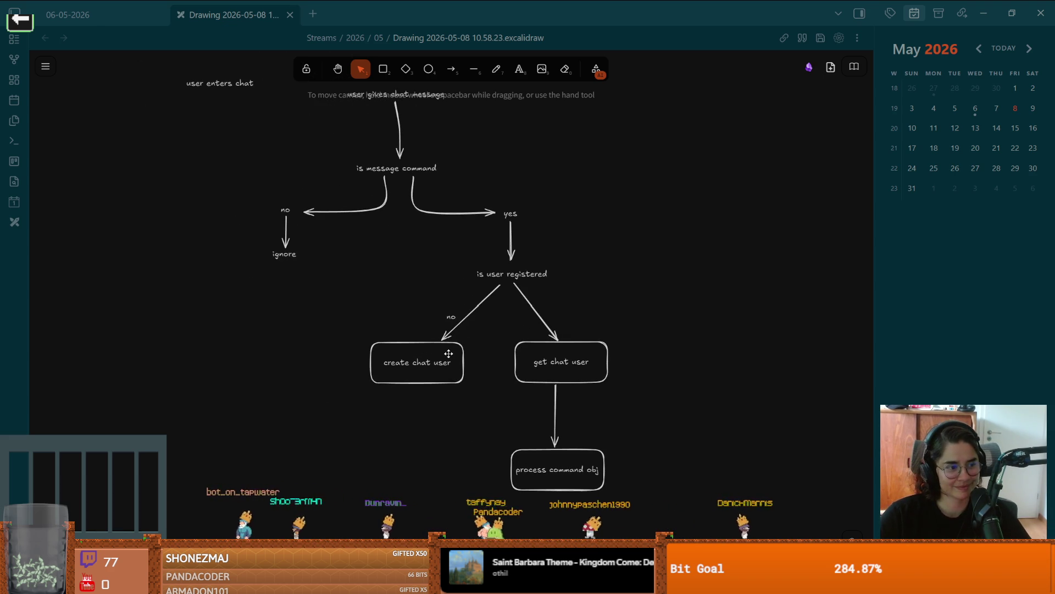
{"action": "scroll", "coordinate": [505, 387], "scroll_direction": "down", "scroll_amount": 2}
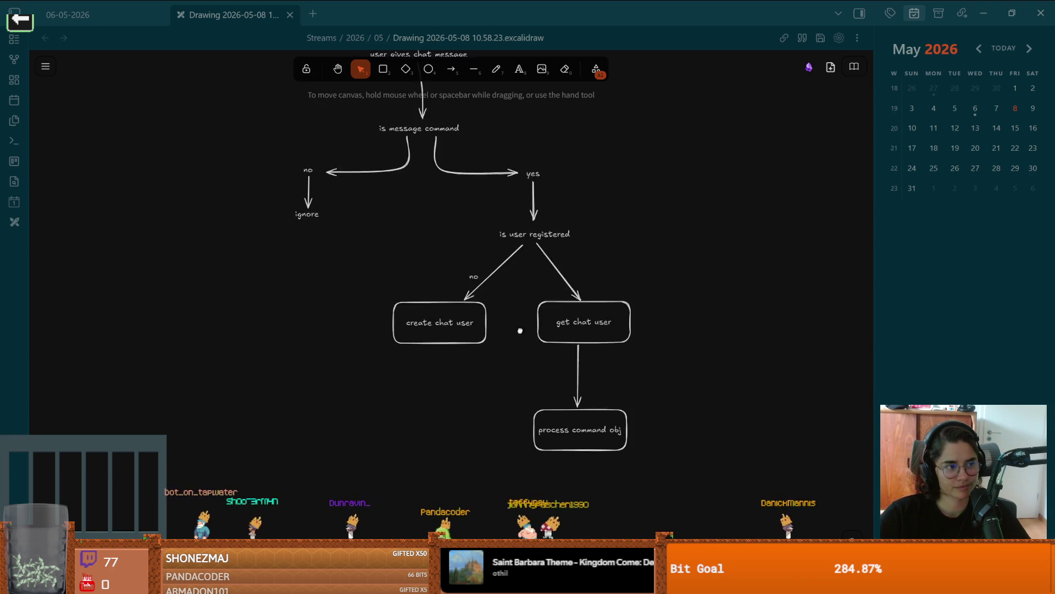
{"action": "scroll", "coordinate": [502, 341], "scroll_direction": "right", "scroll_amount": 2}
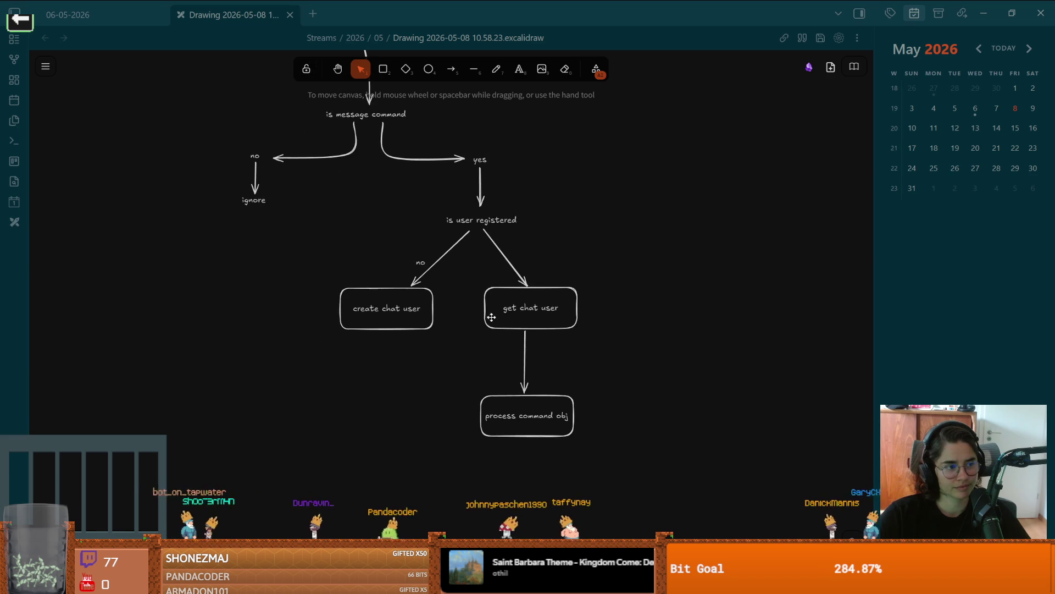
{"action": "scroll", "coordinate": [430, 292], "scroll_direction": "down", "scroll_amount": 1}
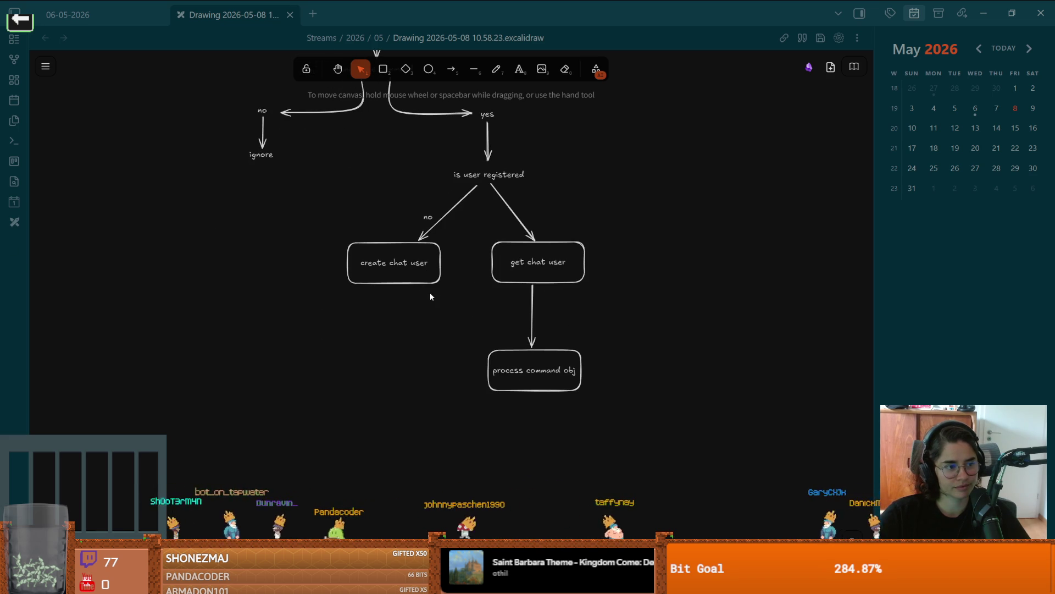
{"action": "scroll", "coordinate": [430, 295], "scroll_direction": "up", "scroll_amount": 1, "text": "ctrl"}
{"action": "left_click_drag", "start_coordinate": [430, 296], "coordinate": [432, 321]}
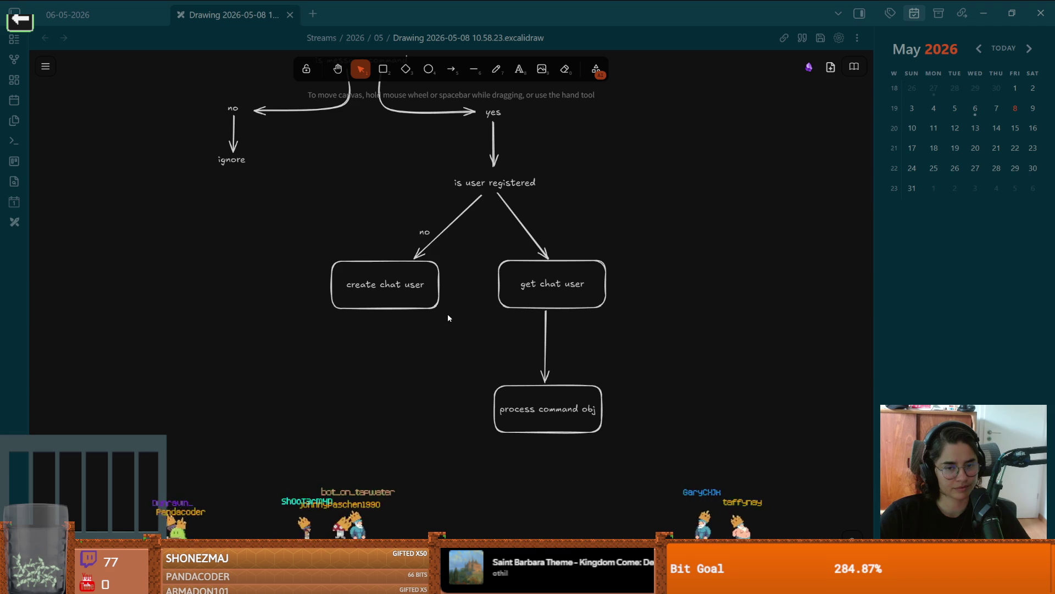
{"action": "scroll", "coordinate": [447, 318], "scroll_direction": "up", "scroll_amount": 2, "text": "ctrl"}
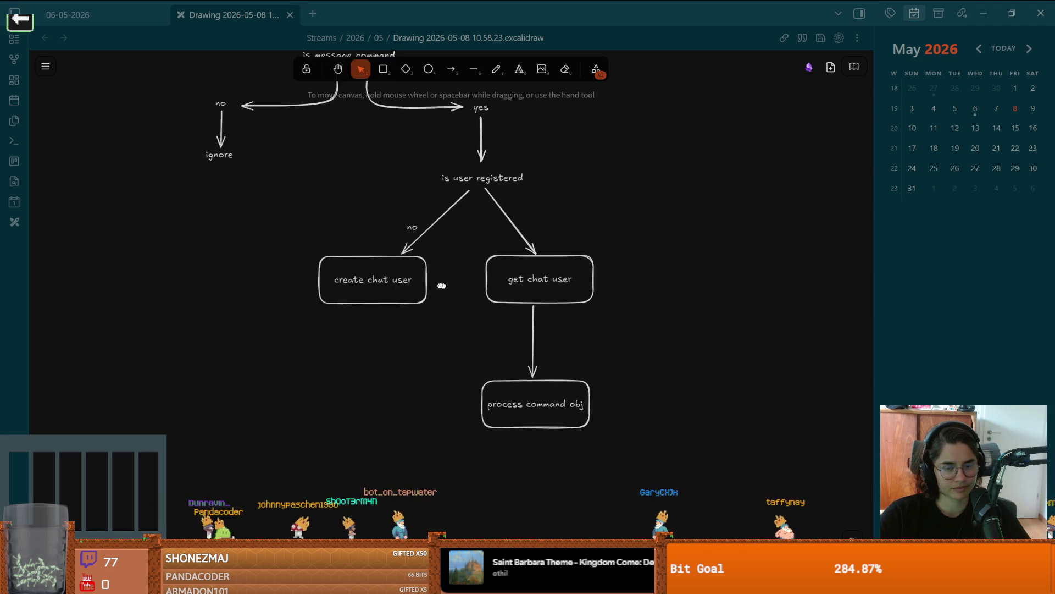
{"action": "left_click_drag", "start_coordinate": [436, 287], "coordinate": [436, 304]}
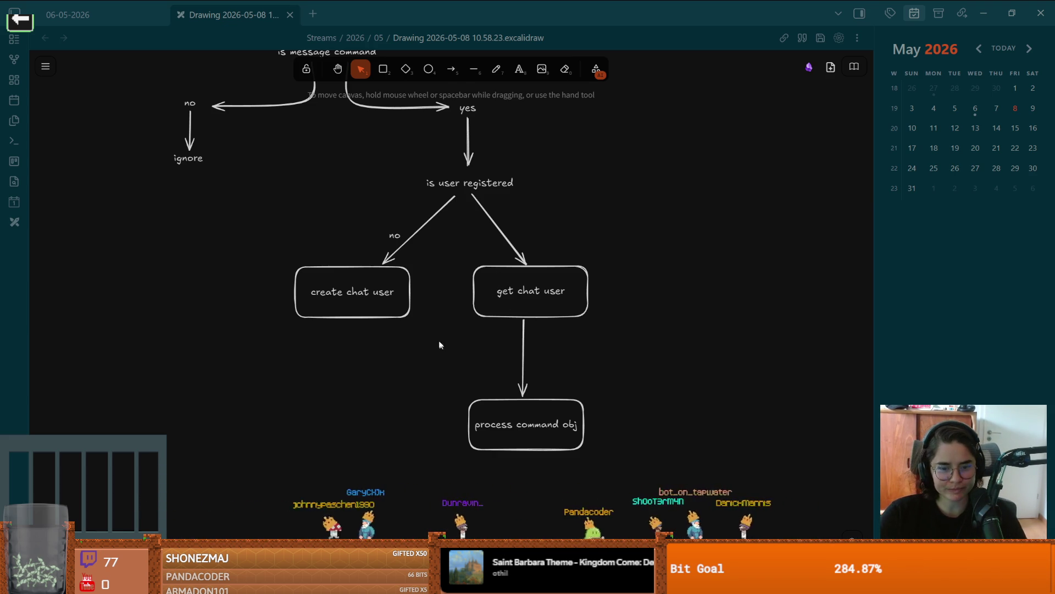
{"action": "scroll", "coordinate": [445, 319], "scroll_direction": "down", "scroll_amount": 1}
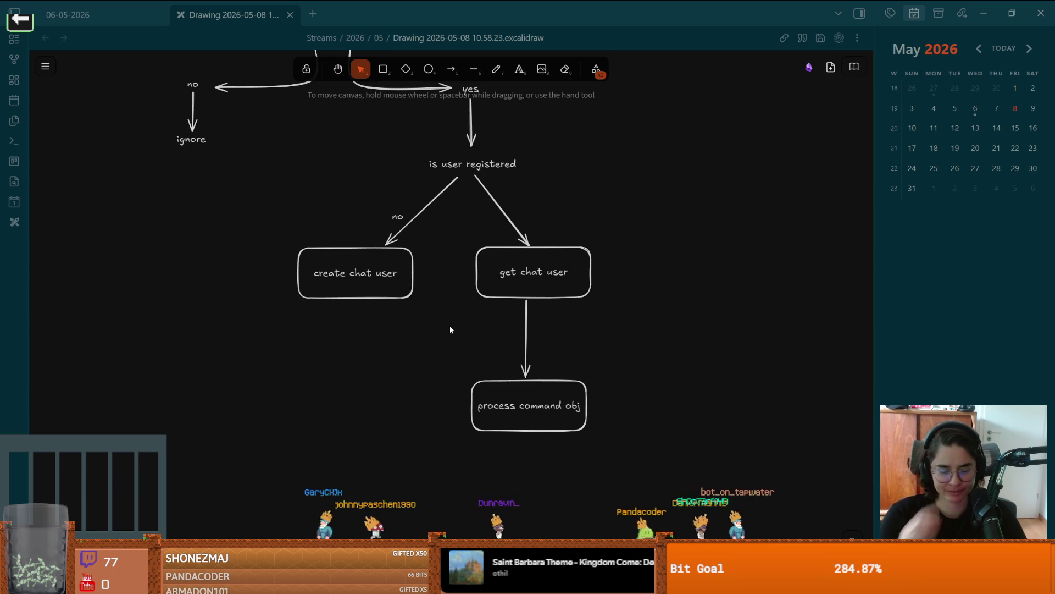
{"action": "left_click_drag", "start_coordinate": [465, 322], "coordinate": [413, 326]}
{"action": "scroll", "coordinate": [414, 327], "scroll_direction": "down", "scroll_amount": 2}
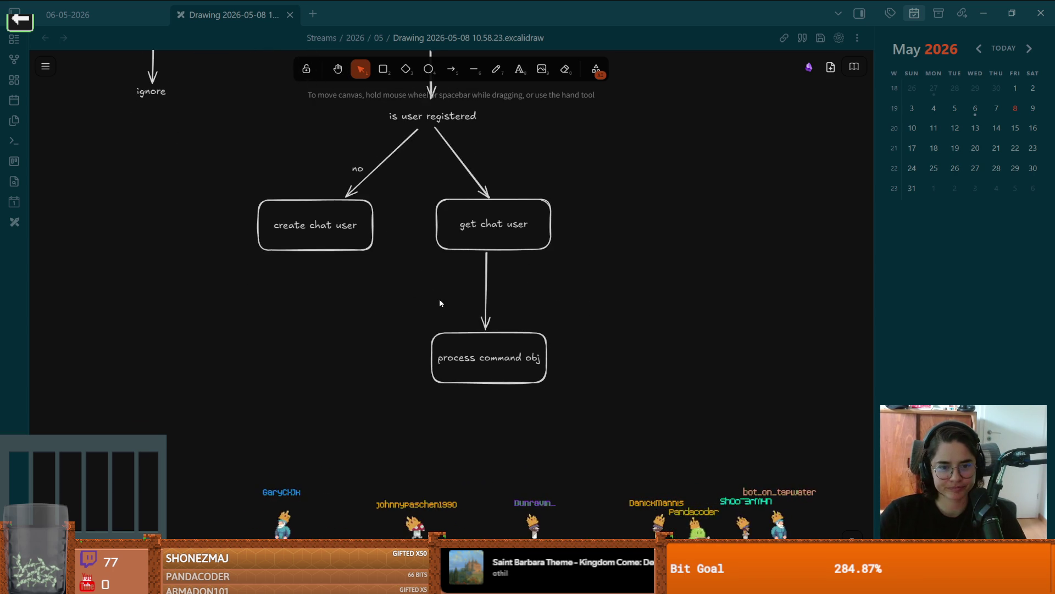
- Move get chat user slightly left and line up process command obj beneath it
{"action": "left_click", "coordinate": [498, 236]}
{"action": "mouse_move", "coordinate": [499, 236]}
{"action": "left_mouse_down"}
{"action": "mouse_move", "coordinate": [517, 237]}
{"action": "mouse_move", "coordinate": [486, 236]}
{"action": "left_mouse_up"}
{"action": "mouse_move", "coordinate": [488, 365]}
{"action": "left_mouse_down"}
{"action": "mouse_move", "coordinate": [486, 423]}
{"action": "mouse_move", "coordinate": [487, 384]}
{"action": "left_mouse_up"}
{"action": "scroll", "coordinate": [532, 270], "scroll_direction": "down", "scroll_amount": 3}
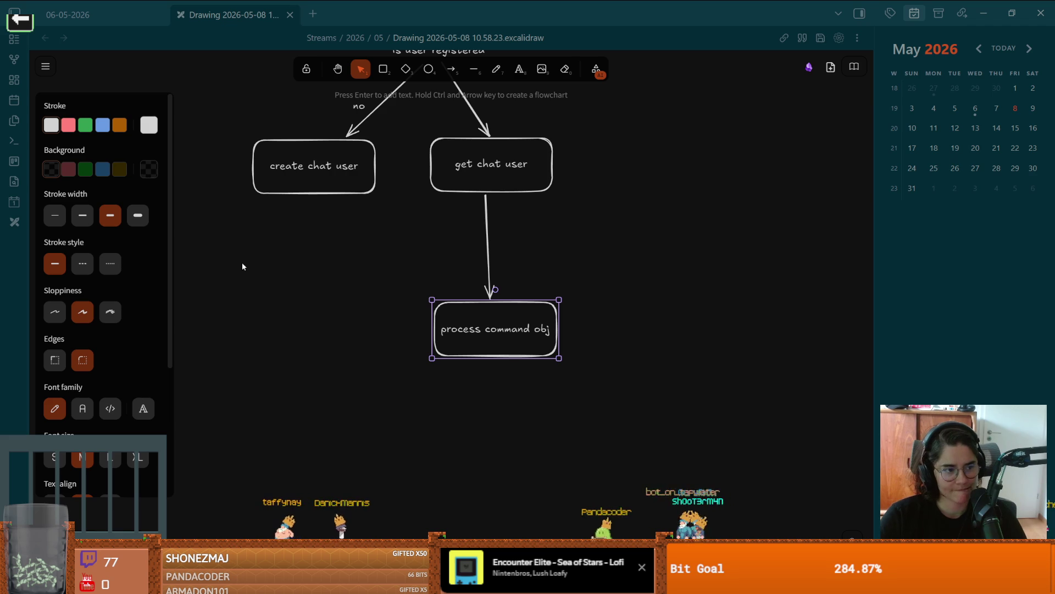
- Pan the canvas to bring ignore, is user registered and process command obj into view
{"action": "scroll", "coordinate": [330, 275], "scroll_direction": "right", "scroll_amount": 1}
{"action": "scroll", "coordinate": [329, 275], "scroll_direction": "up", "scroll_amount": 1}
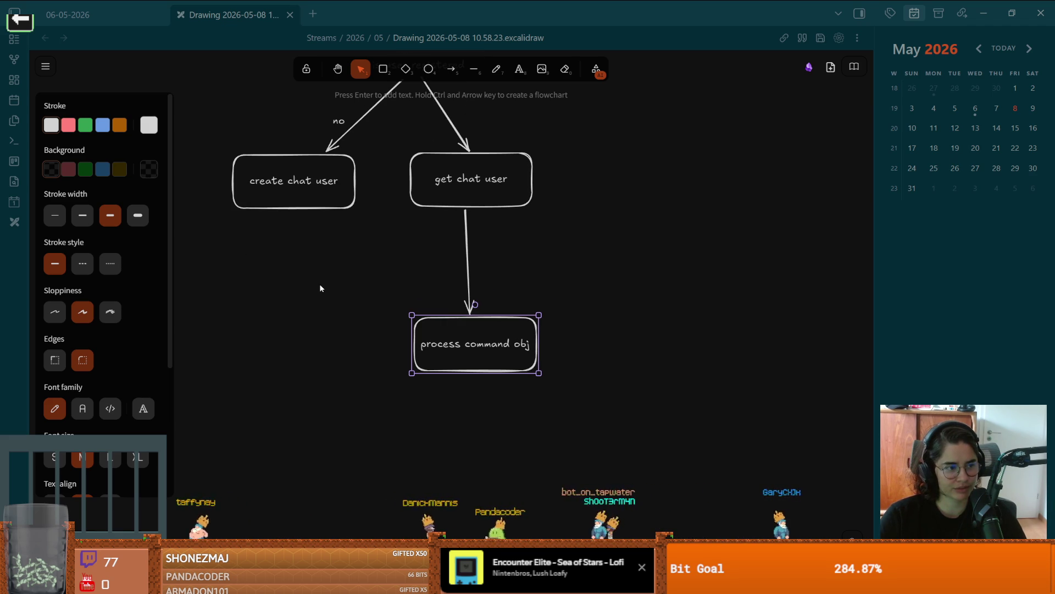
{"action": "mouse_move", "coordinate": [438, 282]}
{"action": "left_mouse_down"}
{"action": "mouse_move", "coordinate": [424, 297]}
{"action": "mouse_move", "coordinate": [500, 328]}
{"action": "left_mouse_up"}
{"action": "scroll", "coordinate": [501, 328], "scroll_direction": "up", "scroll_amount": 2}
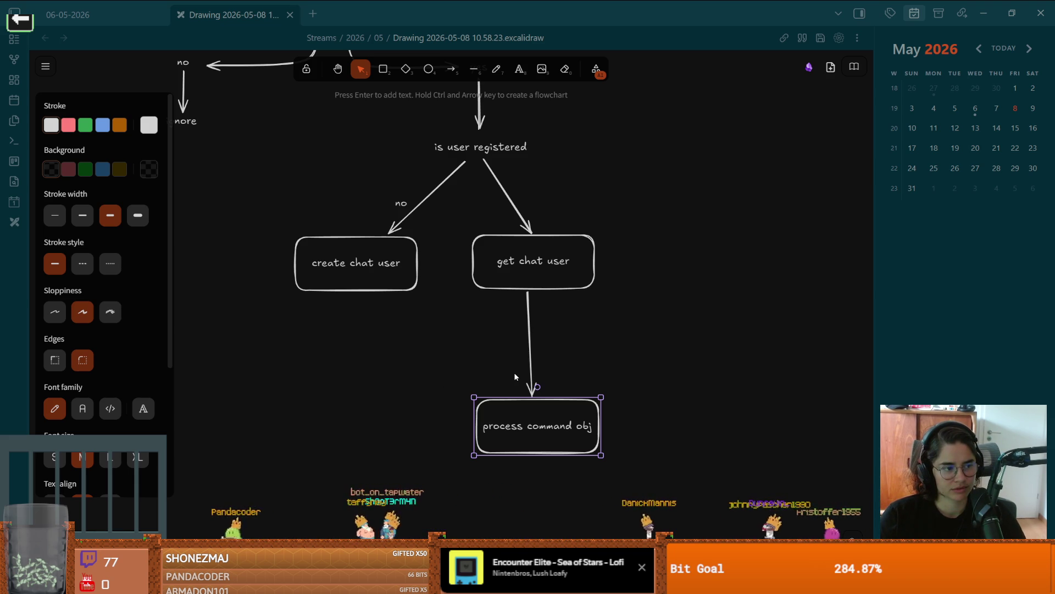
{"action": "scroll", "coordinate": [508, 326], "scroll_direction": "down", "scroll_amount": 1}
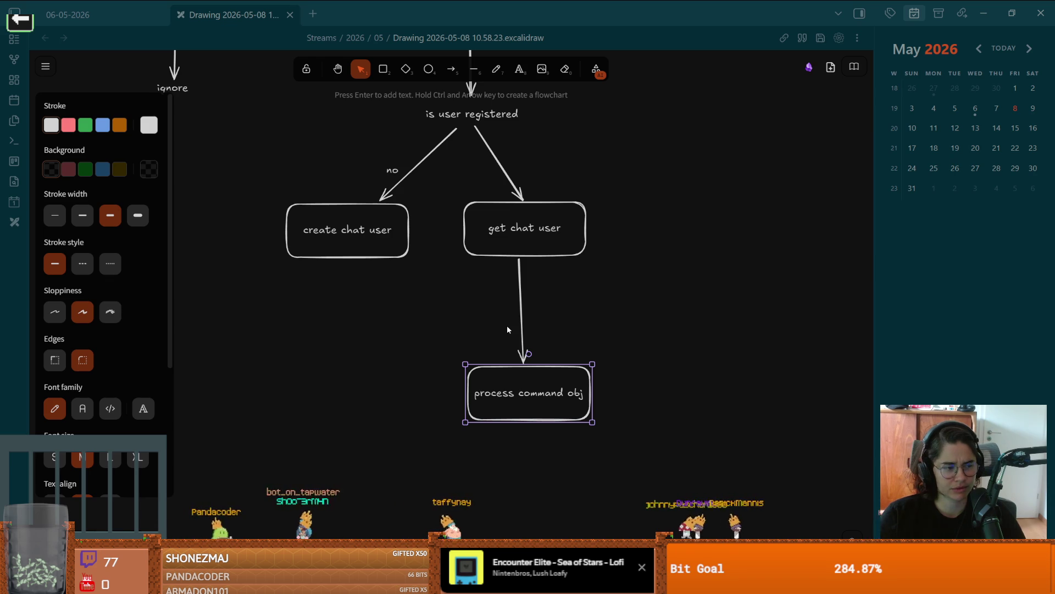
{"action": "left_click_drag", "start_coordinate": [507, 326], "coordinate": [486, 302]}
{"action": "scroll", "coordinate": [482, 321], "scroll_direction": "up", "scroll_amount": 1}
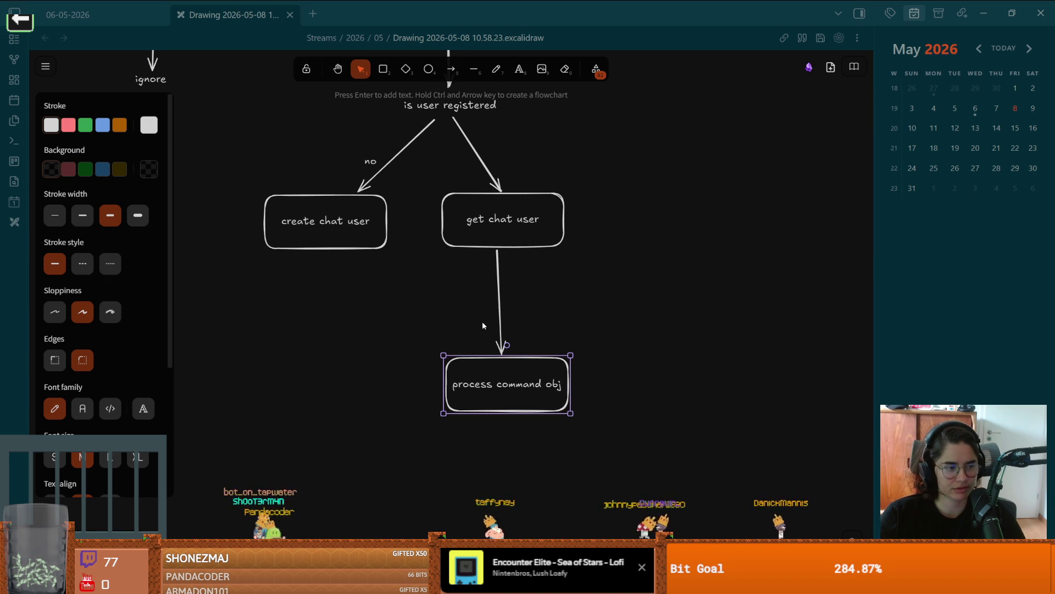
{"action": "scroll", "coordinate": [478, 330], "scroll_direction": "up", "scroll_amount": 2}
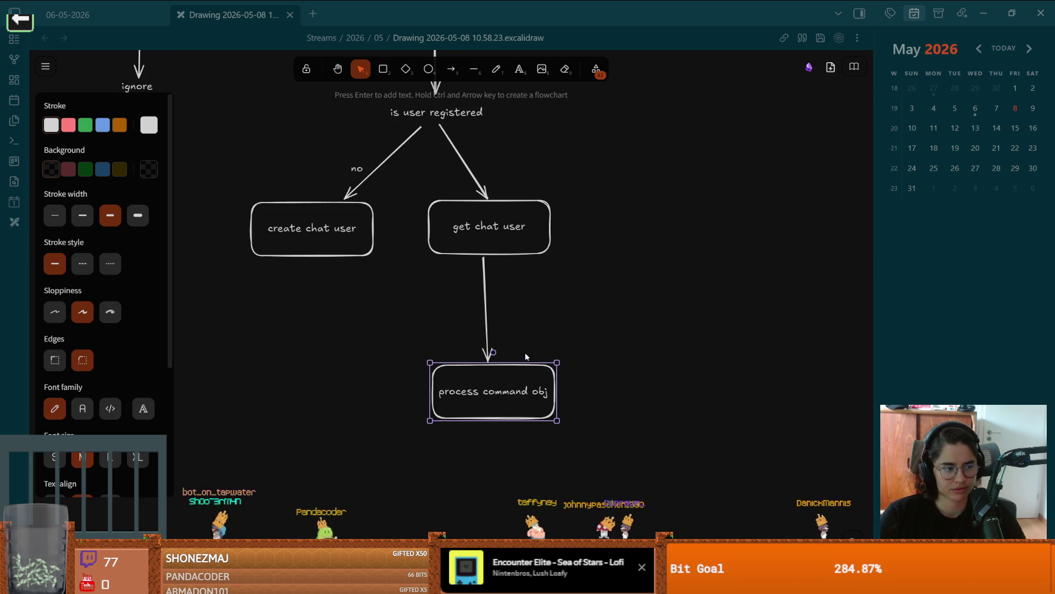
{"action": "scroll", "coordinate": [540, 338], "scroll_direction": "up", "scroll_amount": 2}
{"action": "scroll", "coordinate": [503, 370], "scroll_direction": "right", "scroll_amount": 2}
{"action": "scroll", "coordinate": [502, 369], "scroll_direction": "right", "scroll_amount": 1}
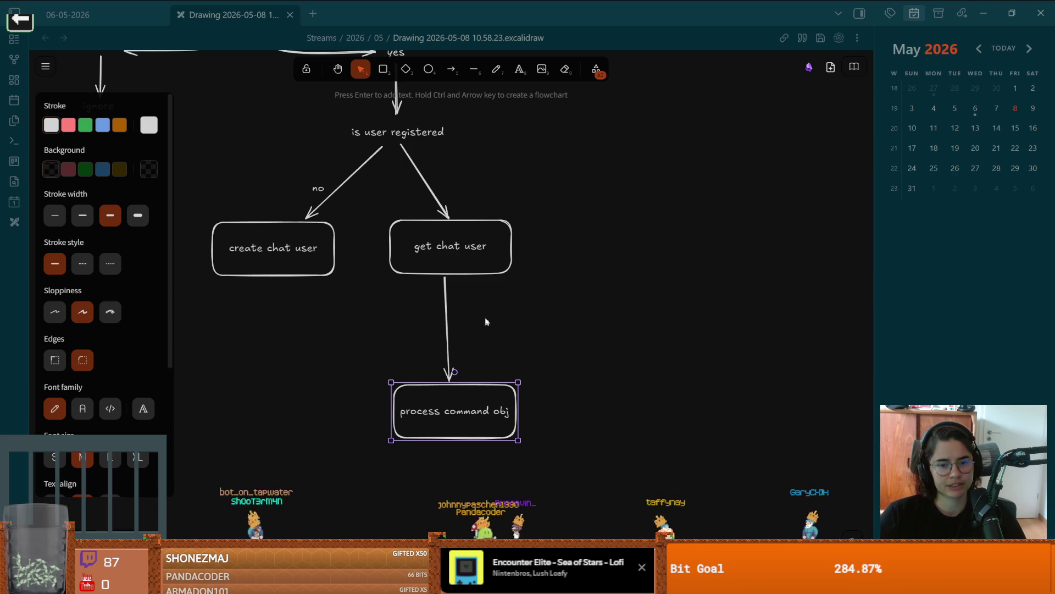
- Nudge the process command obj box left and down, then zoom out over the flowchart
{"action": "left_click", "coordinate": [425, 249]}
{"action": "mouse_move", "coordinate": [468, 421]}
{"action": "left_mouse_down"}
{"action": "mouse_move", "coordinate": [513, 427]}
{"action": "mouse_move", "coordinate": [482, 440]}
{"action": "mouse_move", "coordinate": [465, 433]}
{"action": "left_mouse_up"}
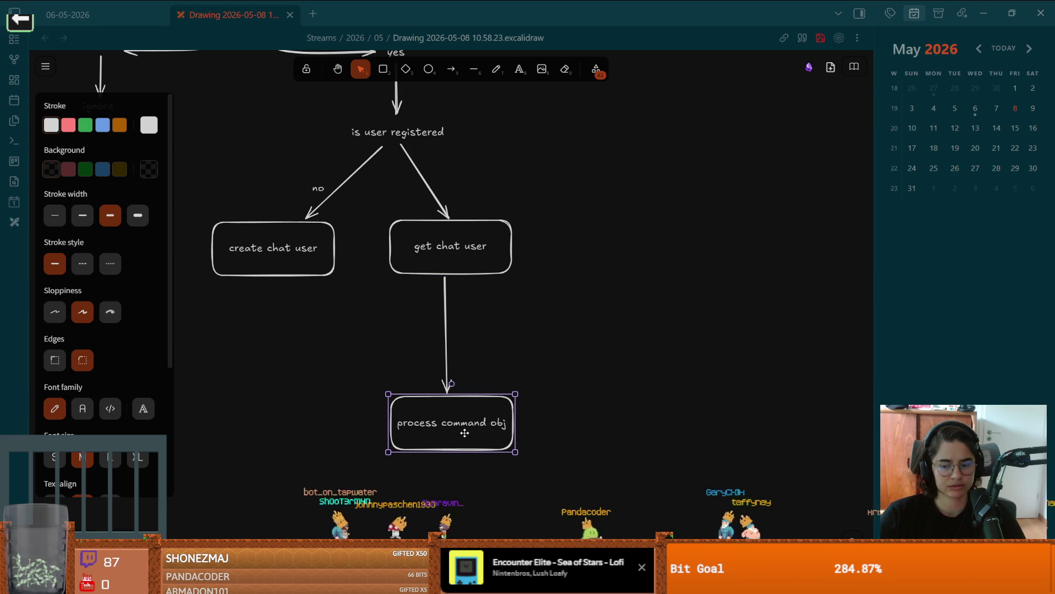
{"action": "scroll", "coordinate": [456, 423], "scroll_direction": "up", "scroll_amount": 1}
{"action": "scroll", "coordinate": [394, 353], "scroll_direction": "down", "scroll_amount": 2}
{"action": "scroll", "coordinate": [393, 354], "scroll_direction": "left", "scroll_amount": 4}
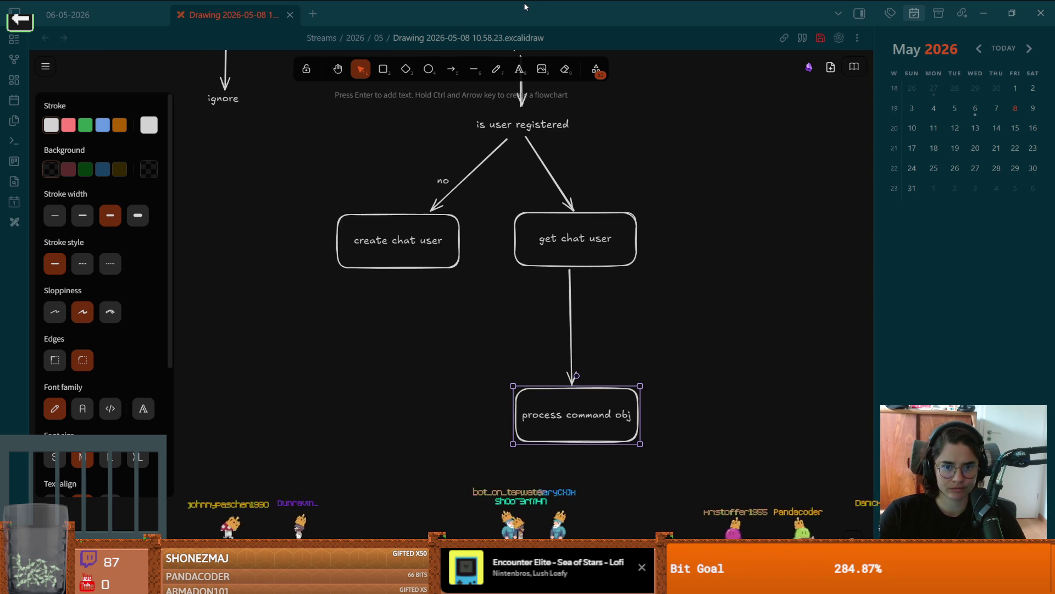
{"action": "scroll", "coordinate": [566, 165], "scroll_direction": "up", "scroll_amount": 2}
{"action": "scroll", "coordinate": [582, 209], "scroll_direction": "down", "scroll_amount": 3}
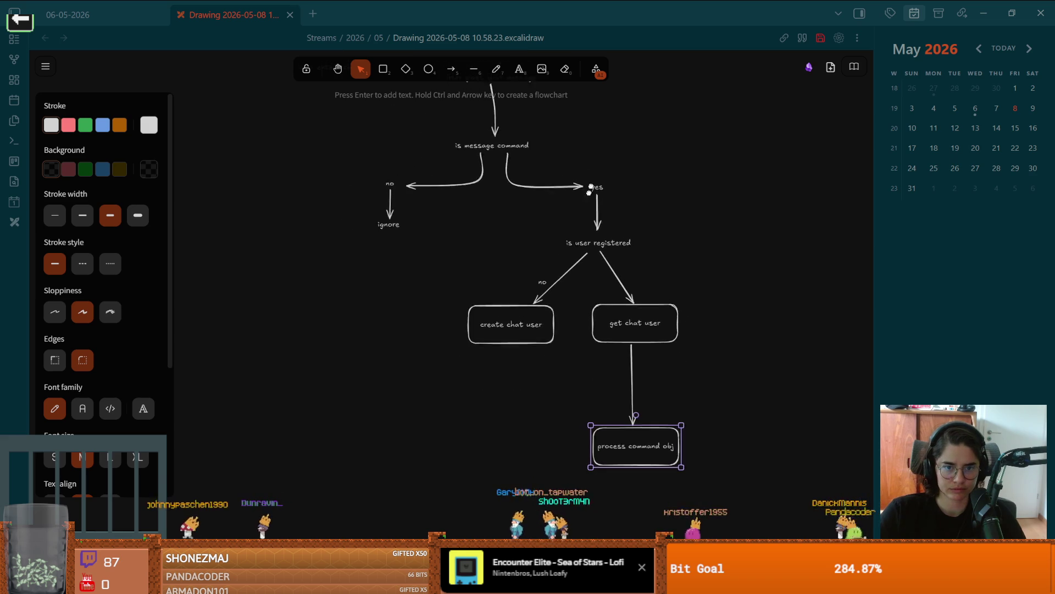
{"action": "scroll", "coordinate": [479, 143], "scroll_direction": "up", "scroll_amount": 1}
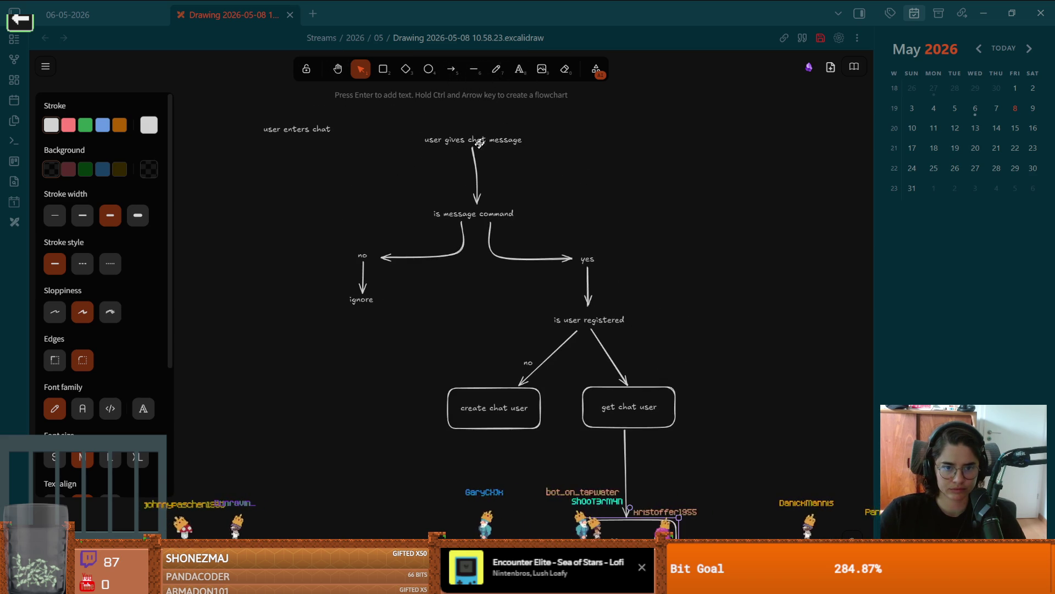
{"action": "left_click", "coordinate": [466, 211]}
- Switch to Godot and save the TwitcherSetup.gd script
{"action": "key", "text": "alt+Tab"}
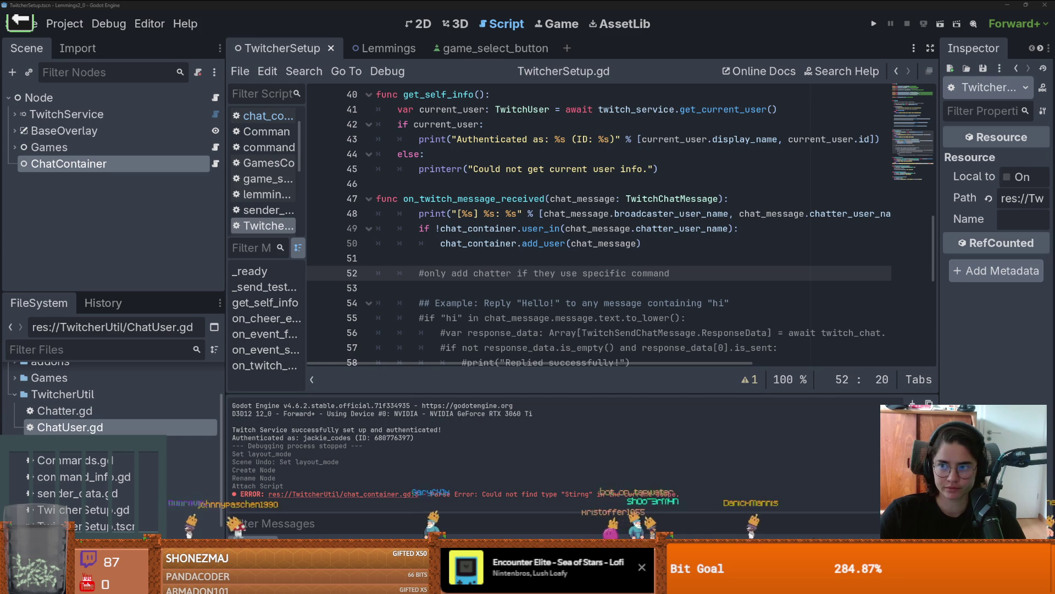
{"action": "left_click", "coordinate": [563, 217]}
{"action": "key", "text": "ctrl+s"}
{"action": "scroll", "coordinate": [563, 220], "scroll_direction": "up", "scroll_amount": 5}
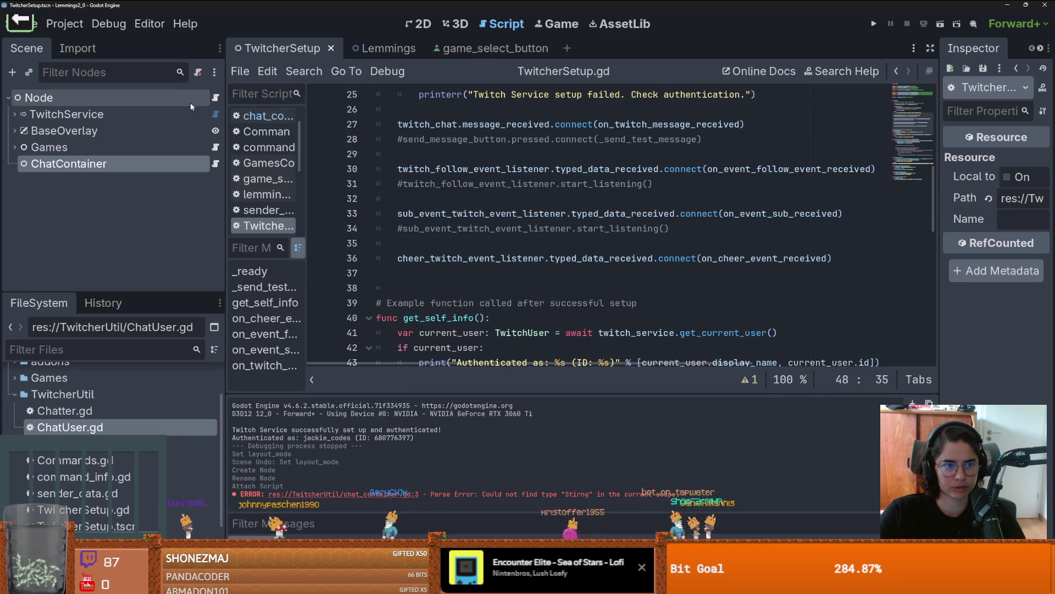
{"action": "scroll", "coordinate": [483, 188], "scroll_direction": "up", "scroll_amount": 4}
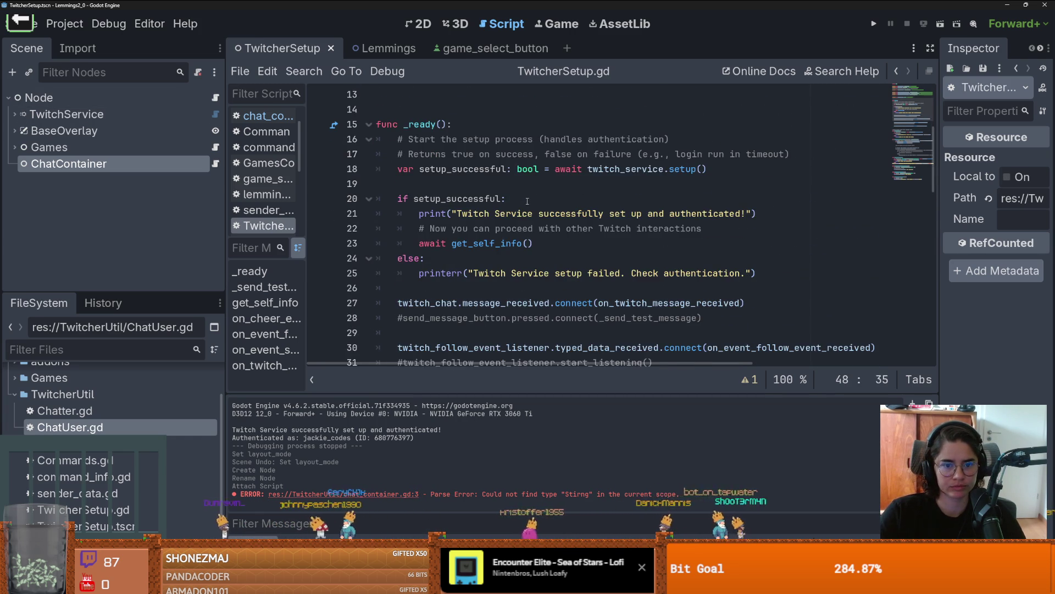
{"action": "left_click", "coordinate": [485, 188]}
{"action": "scroll", "coordinate": [495, 242], "scroll_direction": "down", "scroll_amount": 1}
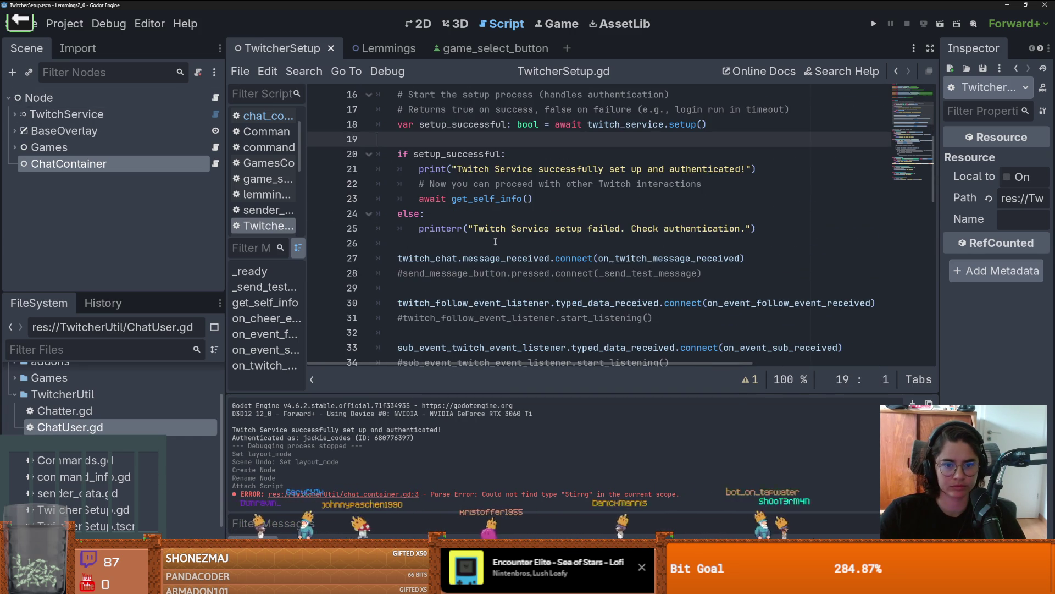
- Jump to get_self_info and inspect its current_user TwitchUser declaration
{"action": "left_click", "coordinate": [479, 200], "text": "ctrl"}
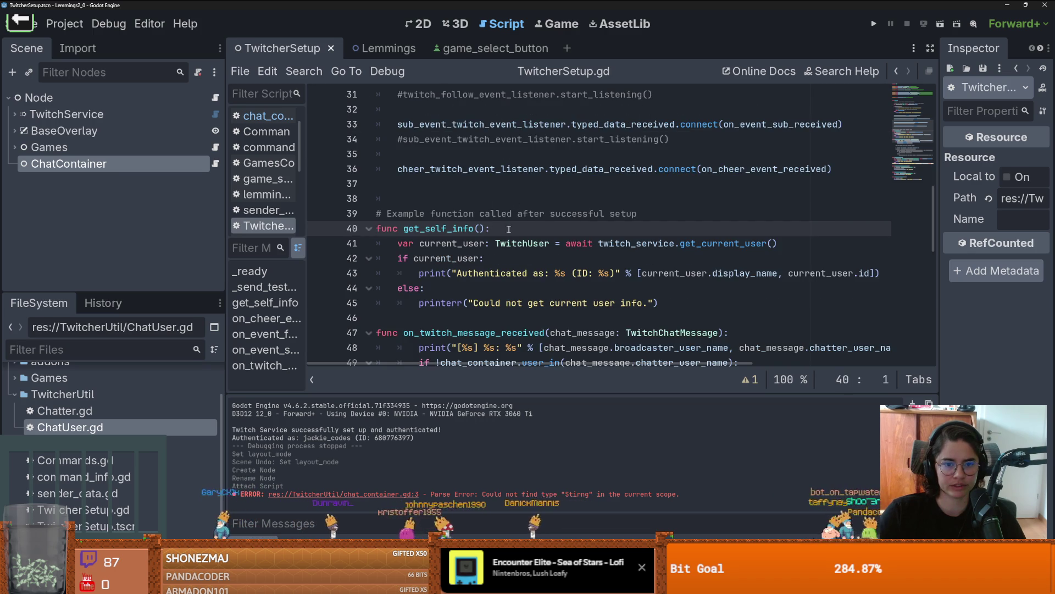
{"action": "left_click_drag", "start_coordinate": [377, 213], "coordinate": [628, 214]}
{"action": "scroll", "coordinate": [550, 209], "scroll_direction": "down", "scroll_amount": 1}
{"action": "double_click", "coordinate": [426, 198]}
{"action": "double_click", "coordinate": [531, 198]}
{"action": "double_click", "coordinate": [626, 199]}
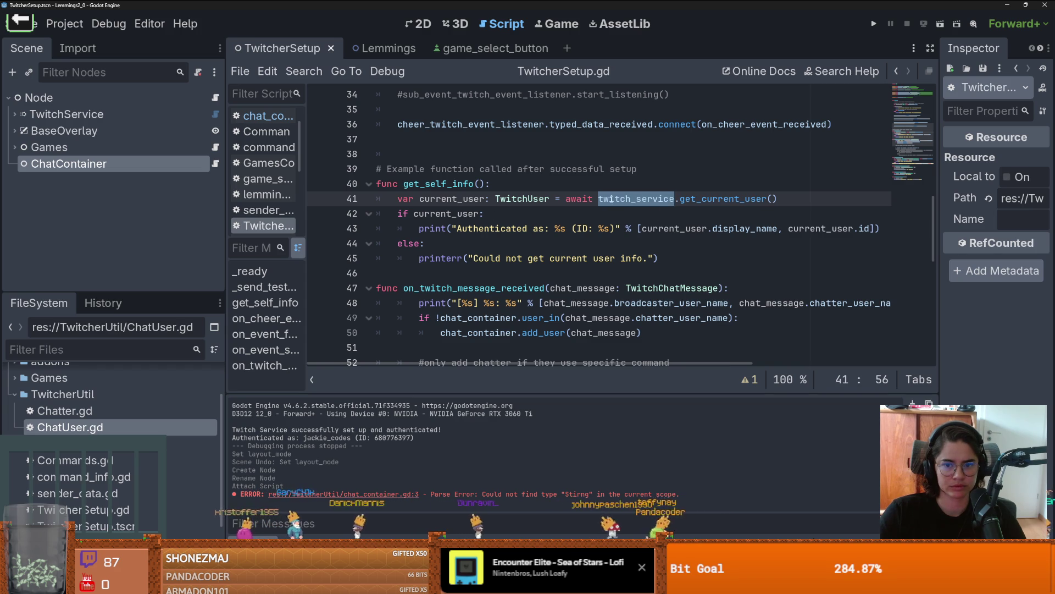
- Open the TwitchUser class in twitch_user.gd and read through its definition
{"action": "left_click", "coordinate": [536, 200], "text": "ctrl"}
{"action": "scroll", "coordinate": [534, 224], "scroll_direction": "down", "scroll_amount": 7}
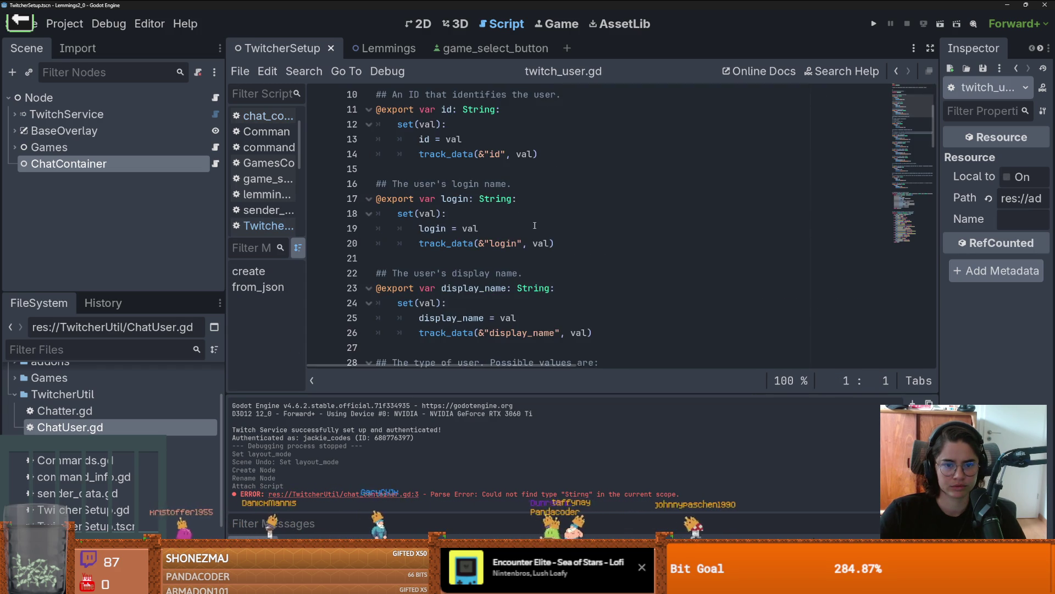
{"action": "scroll", "coordinate": [534, 225], "scroll_direction": "down", "scroll_amount": 3}
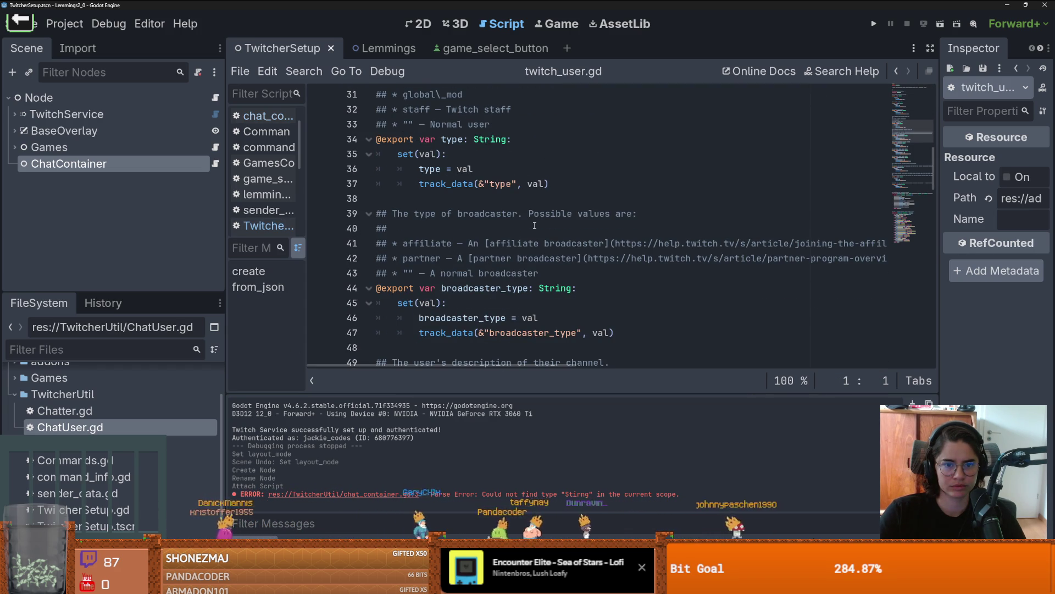
{"action": "scroll", "coordinate": [535, 225], "scroll_direction": "down", "scroll_amount": 3}
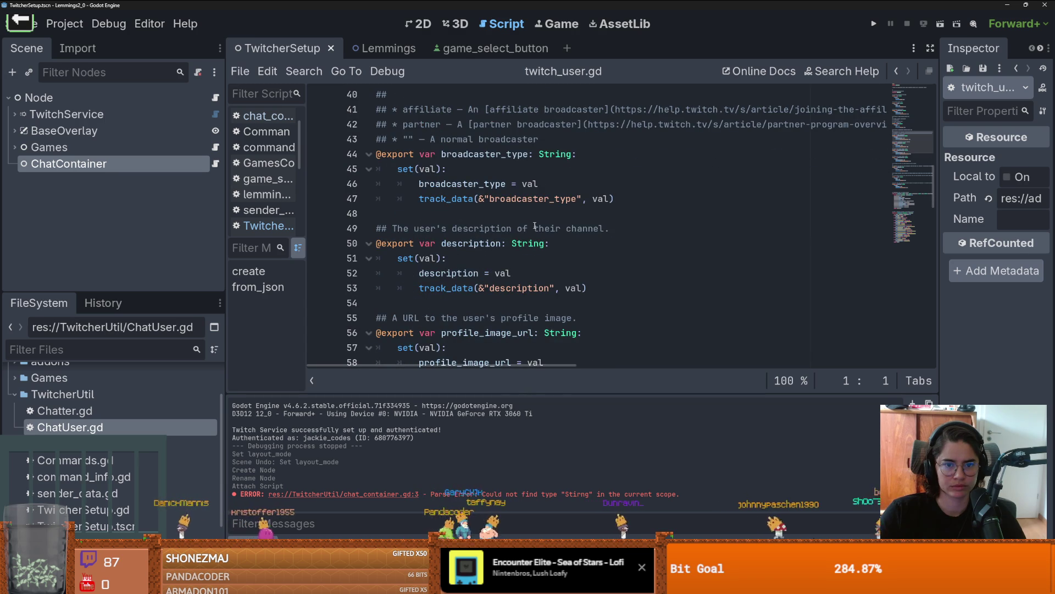
{"action": "scroll", "coordinate": [534, 226], "scroll_direction": "down", "scroll_amount": 4}
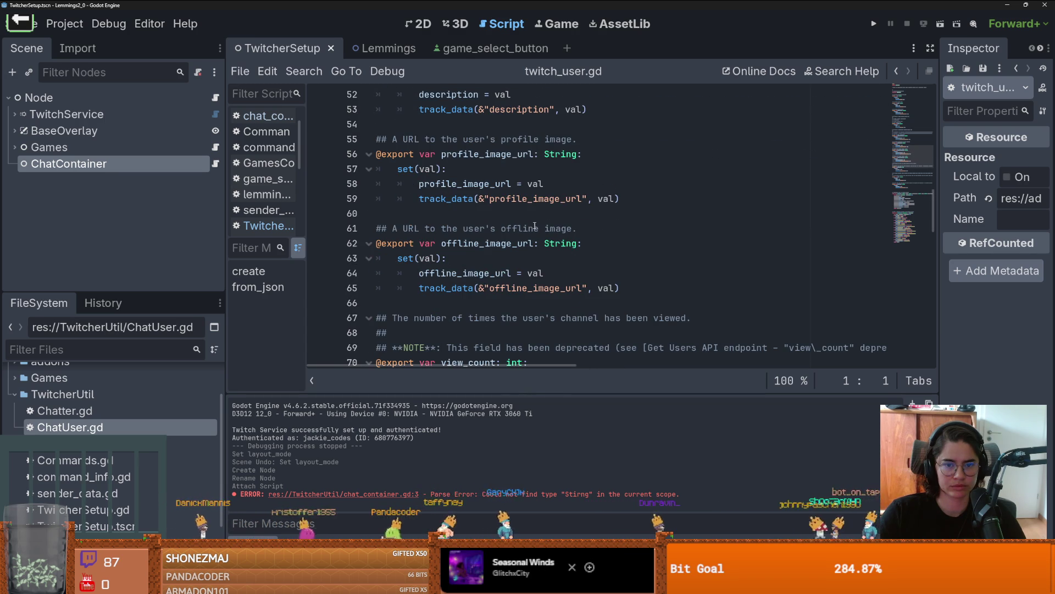
{"action": "scroll", "coordinate": [535, 226], "scroll_direction": "down", "scroll_amount": 12}
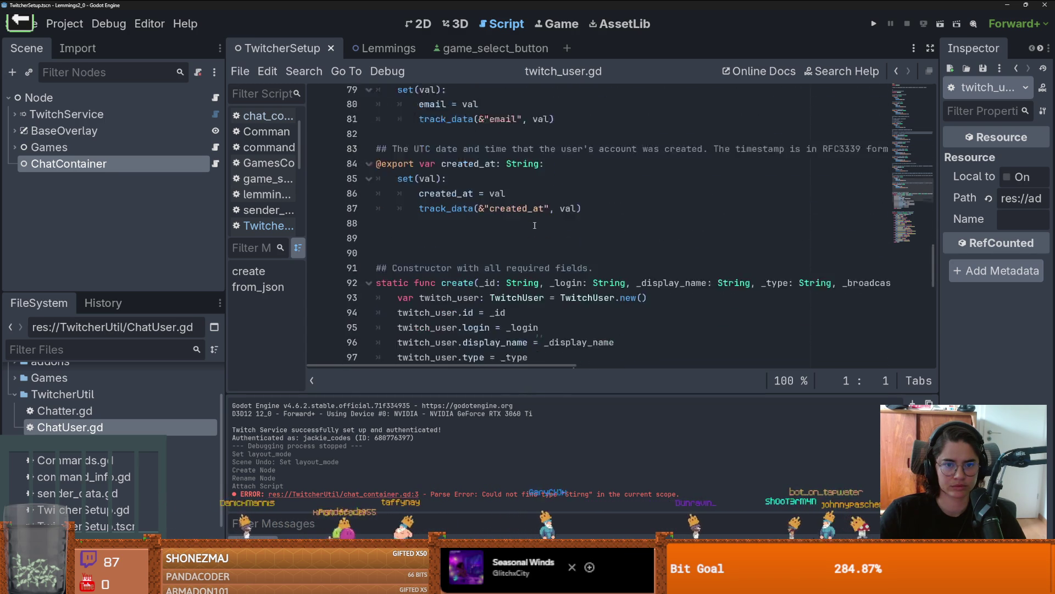
{"action": "scroll", "coordinate": [534, 226], "scroll_direction": "down", "scroll_amount": 2}
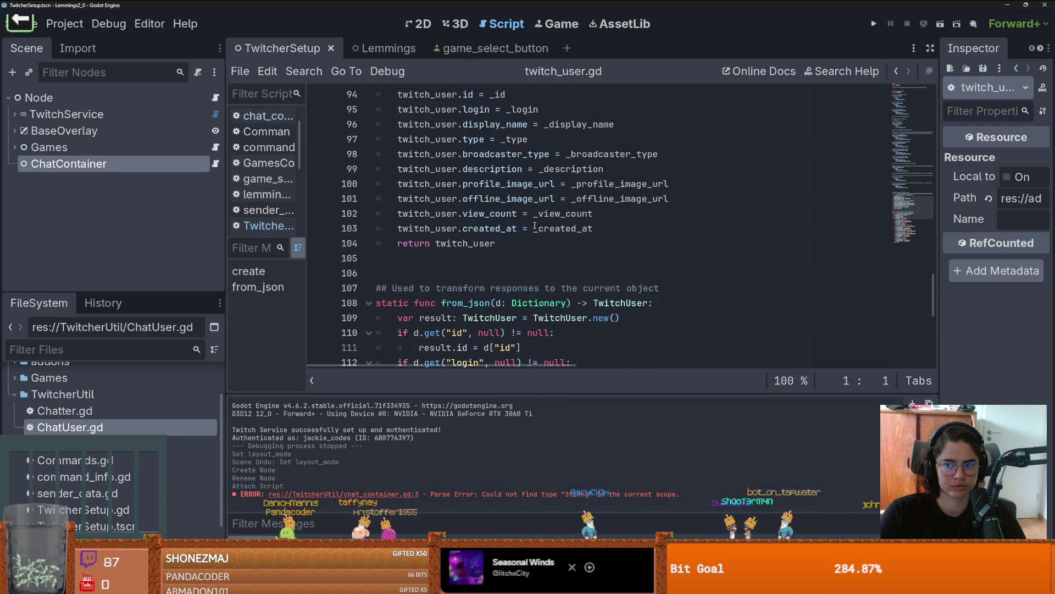
{"action": "scroll", "coordinate": [534, 225], "scroll_direction": "down", "scroll_amount": 7}
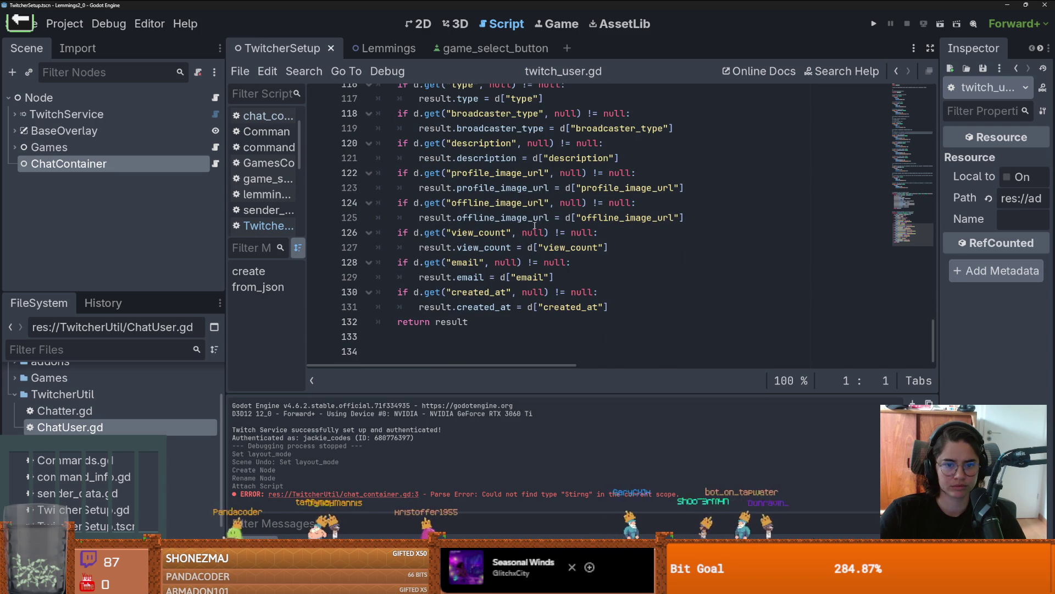
- Return to TwitcherSetup.gd, save it, and resize the file browser and script editor panels
{"action": "left_click", "coordinate": [215, 97]}
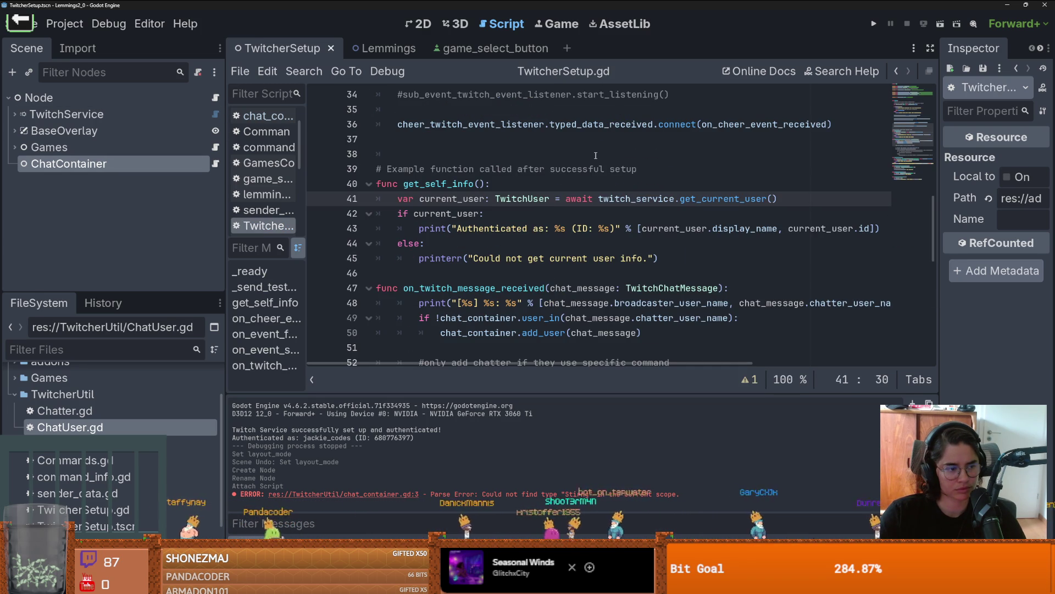
{"action": "scroll", "coordinate": [589, 165], "scroll_direction": "down", "scroll_amount": 3}
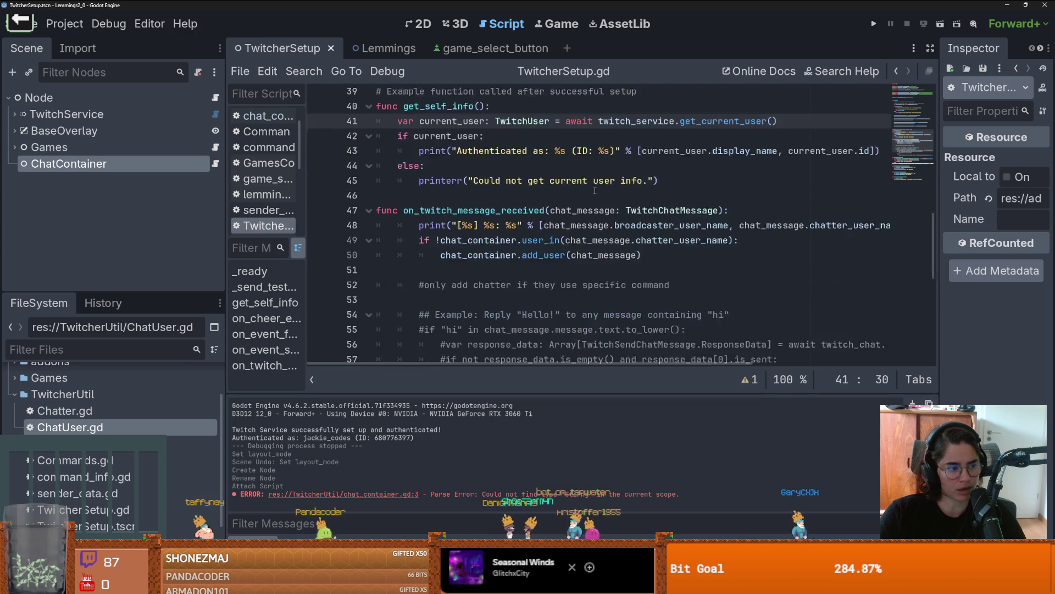
{"action": "key", "text": "ctrl+s"}
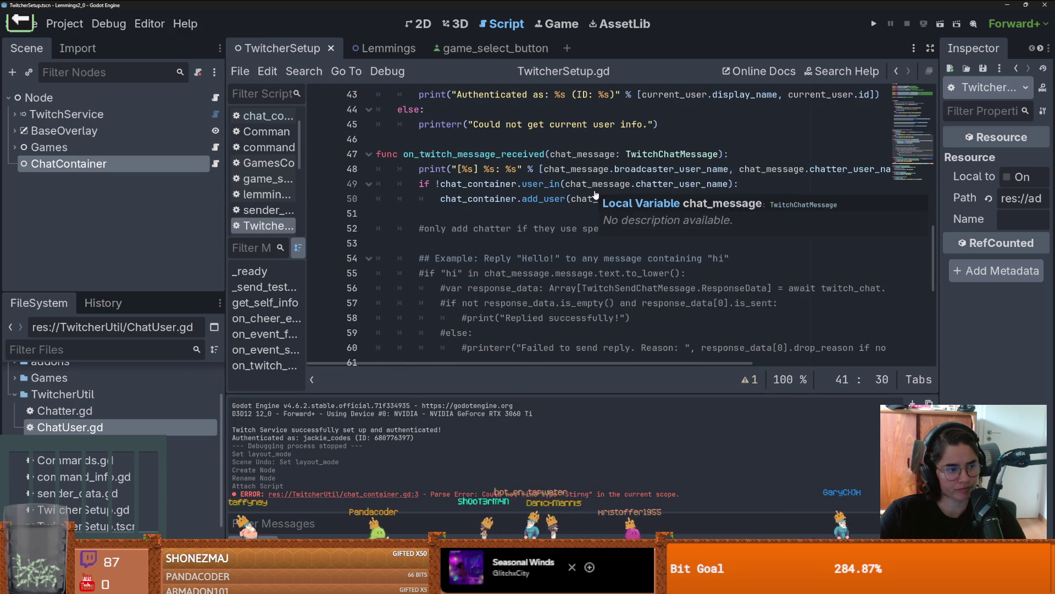
{"action": "scroll", "coordinate": [595, 194], "scroll_direction": "up", "scroll_amount": 3}
{"action": "scroll", "coordinate": [597, 189], "scroll_direction": "down", "scroll_amount": 2}
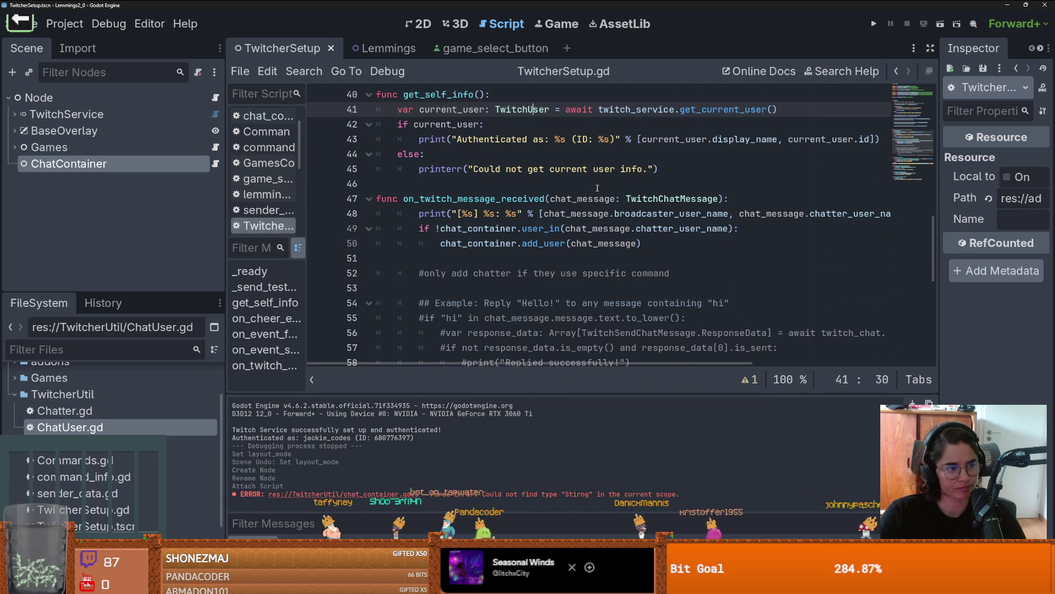
{"action": "scroll", "coordinate": [584, 192], "scroll_direction": "down", "scroll_amount": 3}
{"action": "left_click_drag", "start_coordinate": [127, 292], "coordinate": [133, 104]}
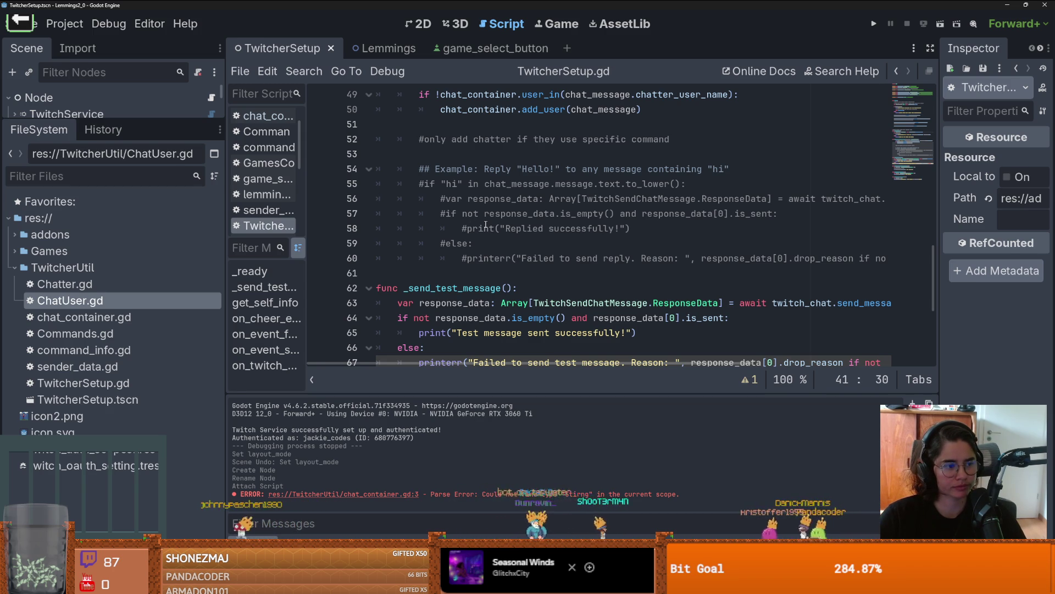
{"action": "left_click", "coordinate": [609, 230]}
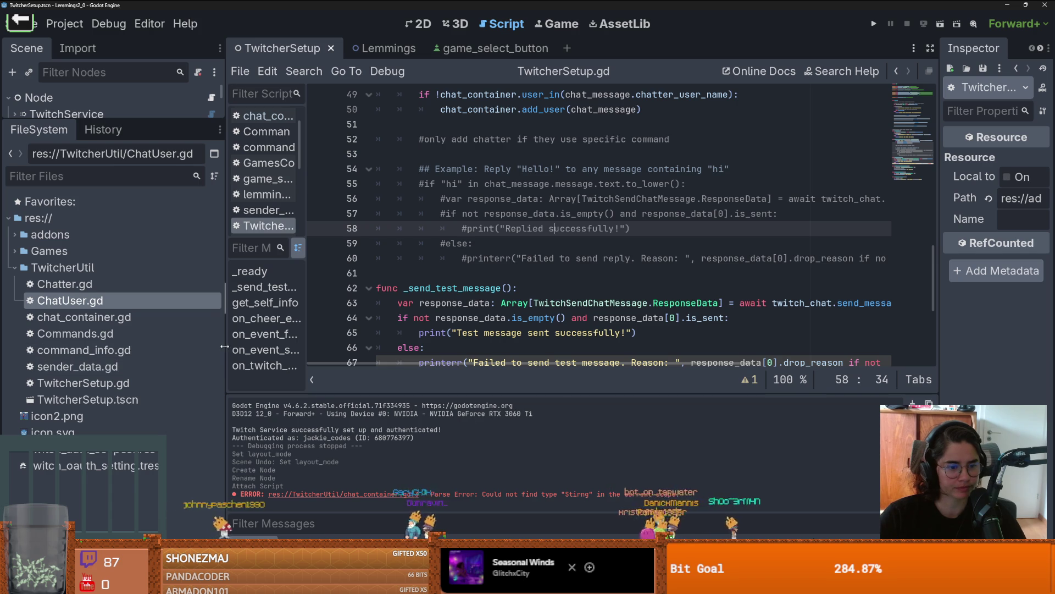
{"action": "left_click_drag", "start_coordinate": [224, 332], "coordinate": [221, 331]}
{"action": "left_click_drag", "start_coordinate": [113, 118], "coordinate": [112, 434]}
- Open chat_container.gd and rename the user_in parameter from chat_name to chat_id
{"action": "left_click", "coordinate": [213, 163]}
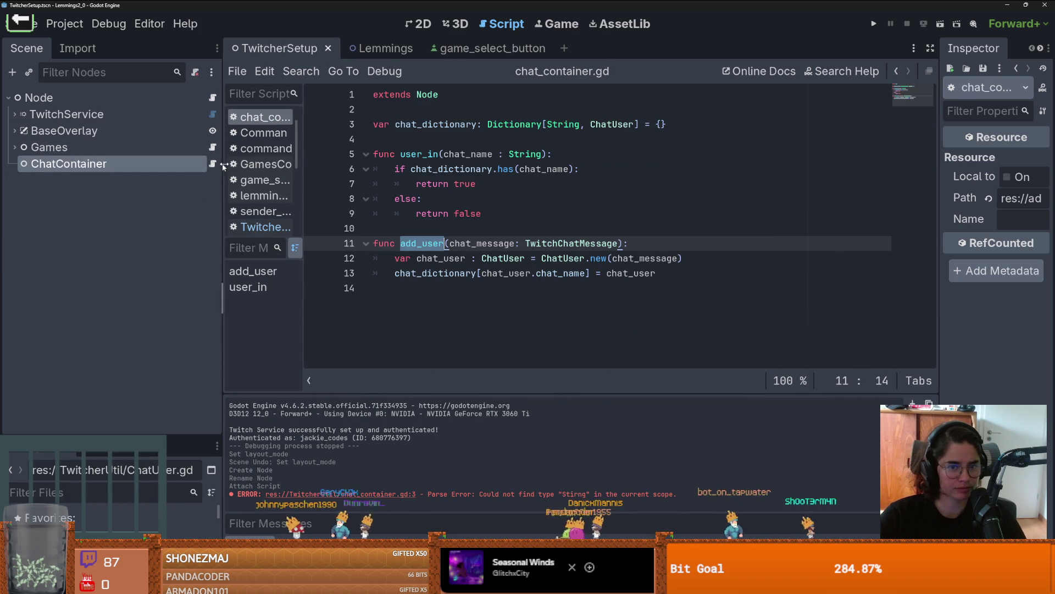
{"action": "double_click", "coordinate": [479, 154]}
{"action": "left_click_drag", "start_coordinate": [493, 155], "coordinate": [472, 156]}
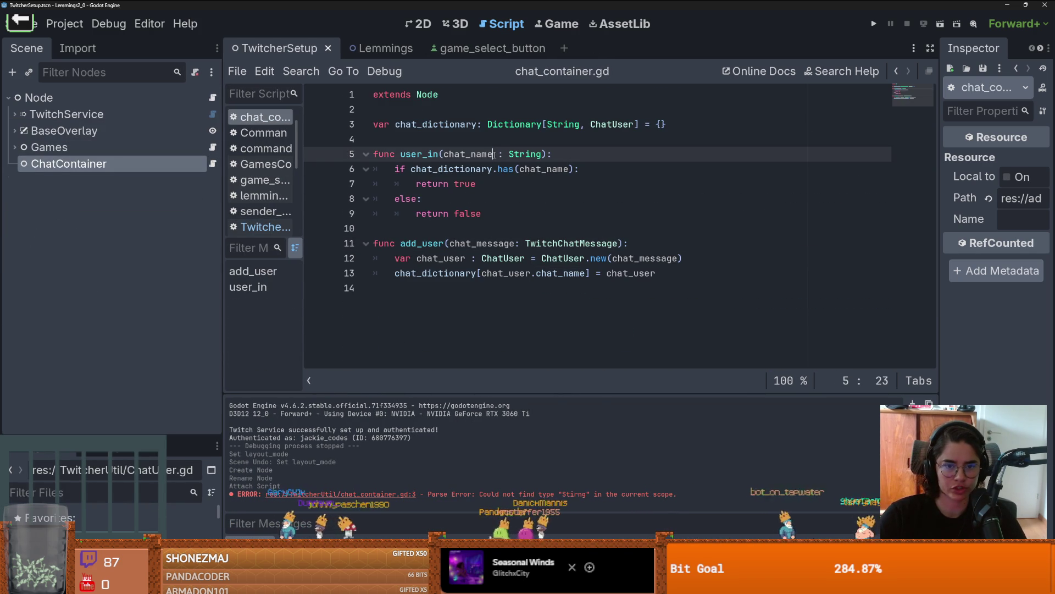
{"action": "type", "text": "is"}
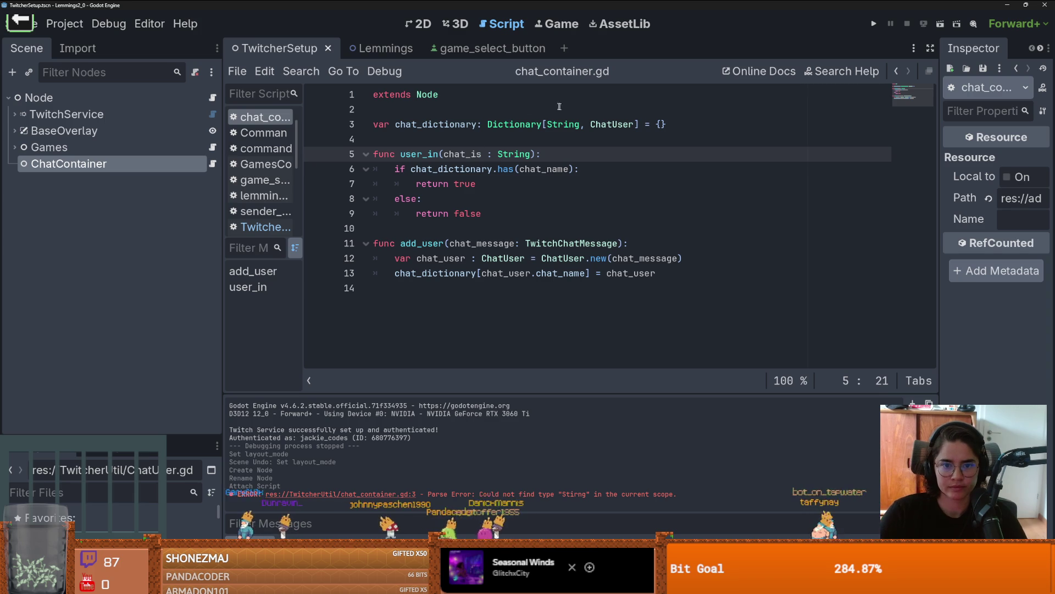
{"action": "key", "text": "Up"}
{"action": "key", "text": "Up"}
{"action": "left_click", "coordinate": [481, 154]}
{"action": "key", "text": "BackSpace"}
{"action": "type", "text": "d"}
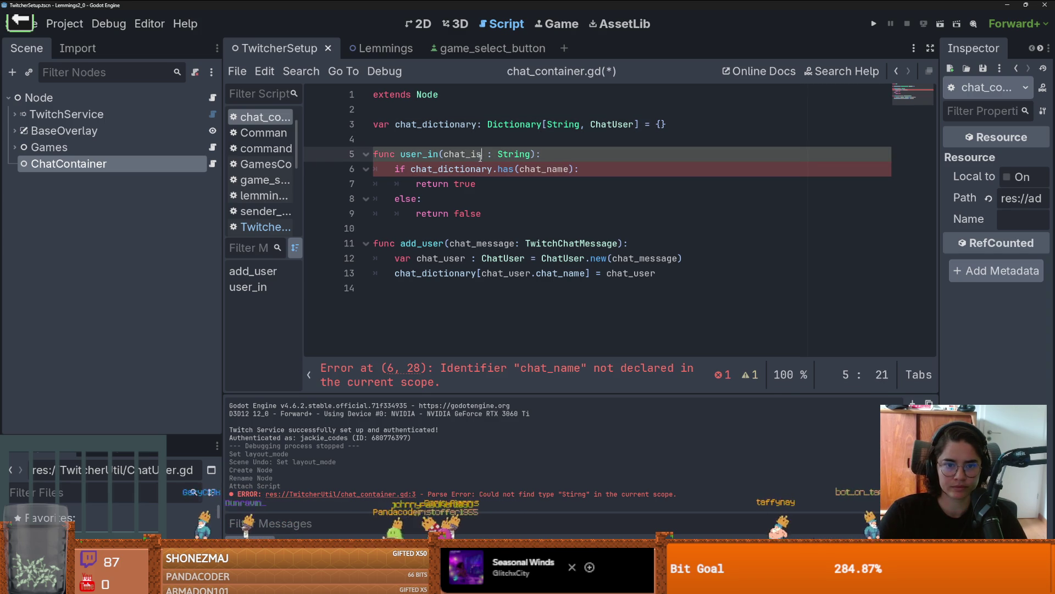
- Change the chat_dictionary key type and the chat_id parameter type from String to int
{"action": "left_click", "coordinate": [553, 124]}
{"action": "double_click", "coordinate": [553, 125]}
{"action": "key", "text": "BackSpace"}
{"action": "type", "text": "I"}
{"action": "key", "text": "BackSpace"}
{"action": "type", "text": "int"}
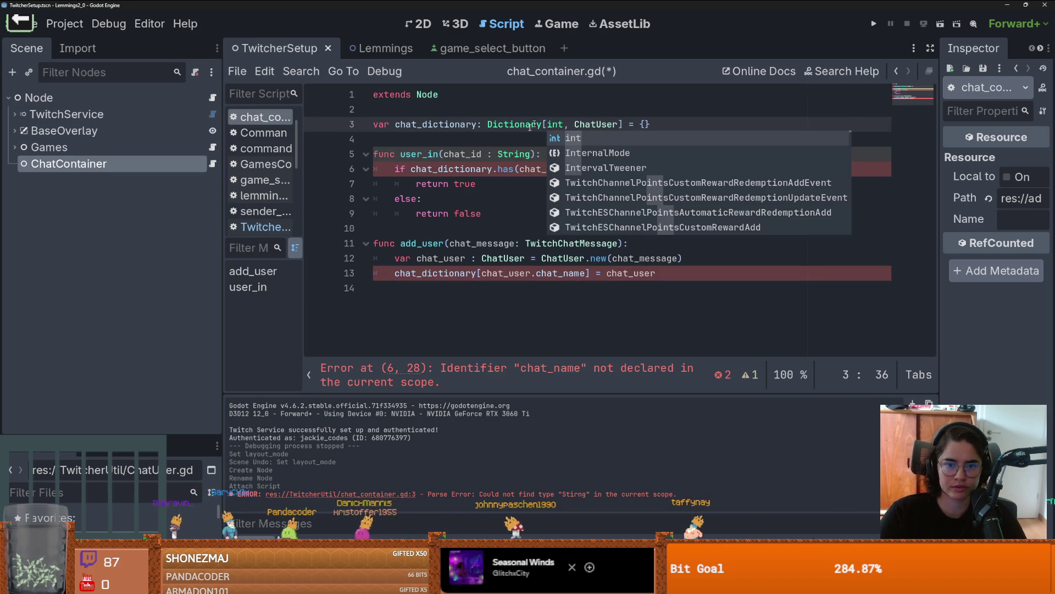
{"action": "double_click", "coordinate": [514, 154]}
{"action": "type", "text": "T"}
{"action": "key", "text": "BackSpace"}
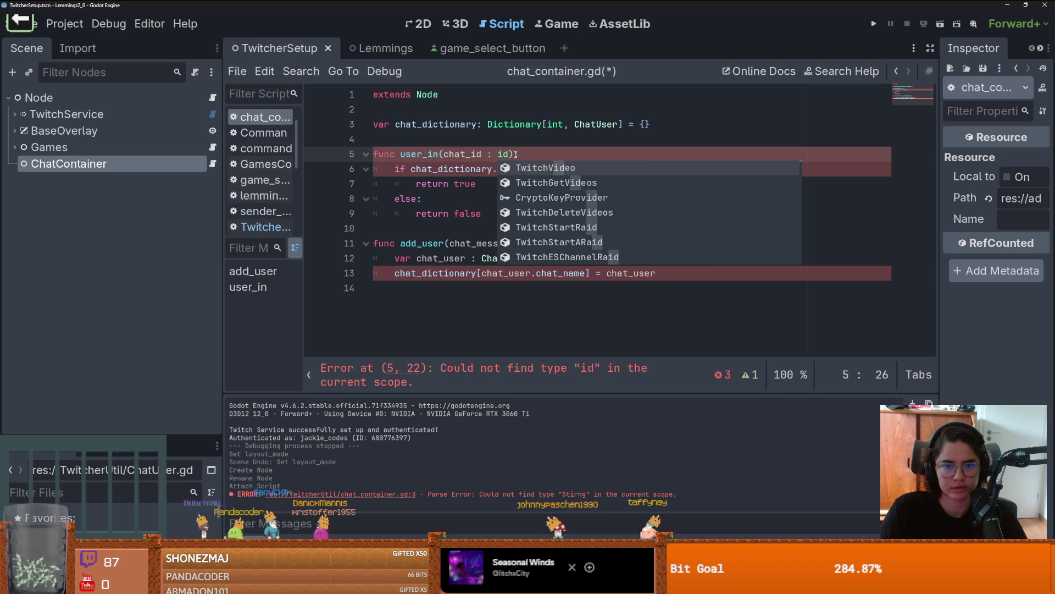
{"action": "key", "text": "Escape"}
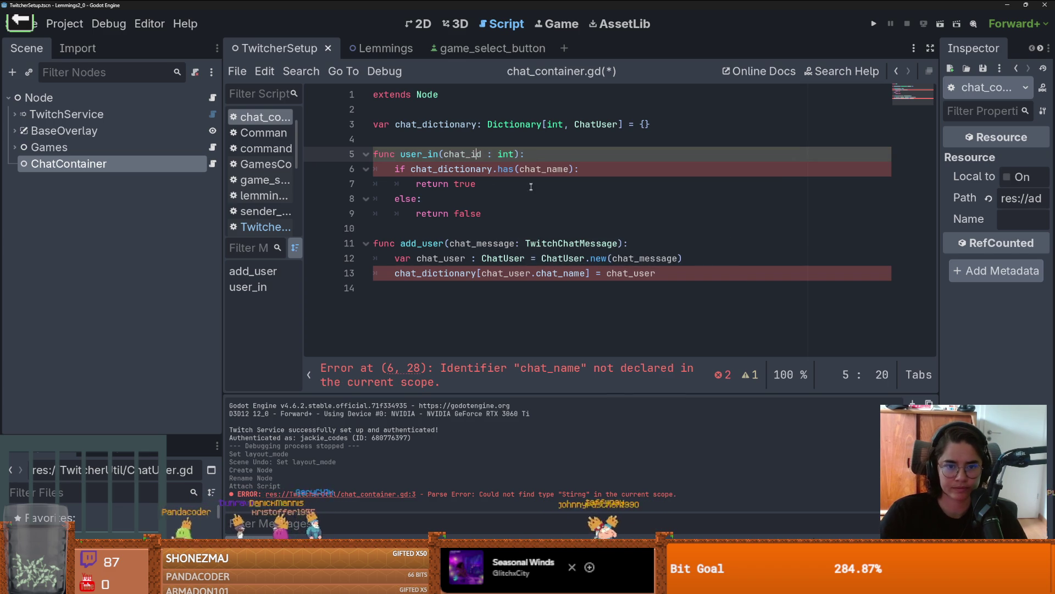
- Replace chat_name with chat_id in the has() check and go to the ChatUser definition
{"action": "double_click", "coordinate": [476, 169]}
{"action": "double_click", "coordinate": [544, 168]}
{"action": "type", "text": "chat_id"}
{"action": "double_click", "coordinate": [513, 273]}
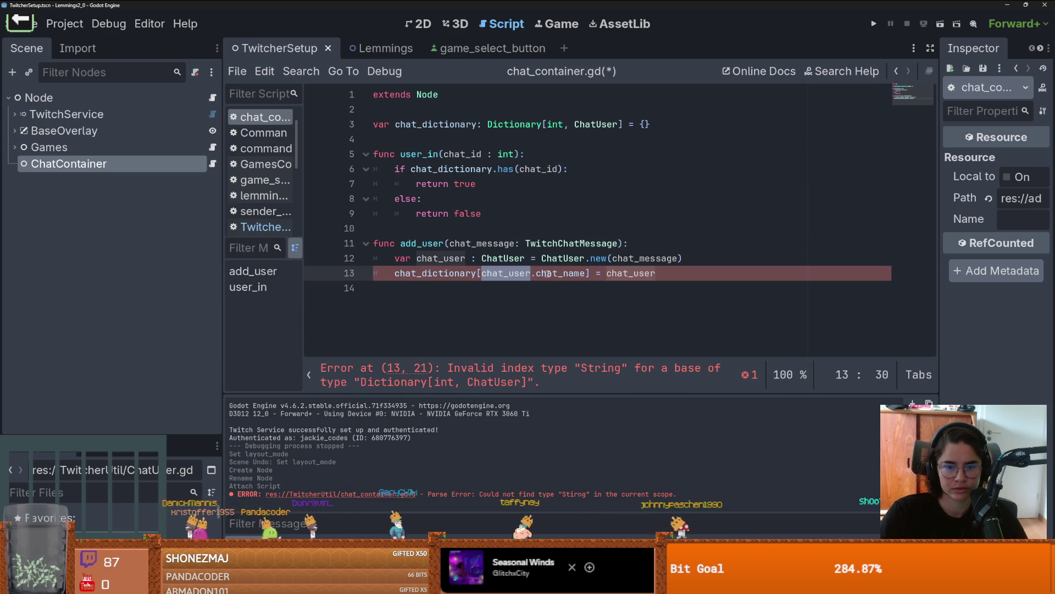
{"action": "left_click", "coordinate": [504, 260], "text": "ctrl"}
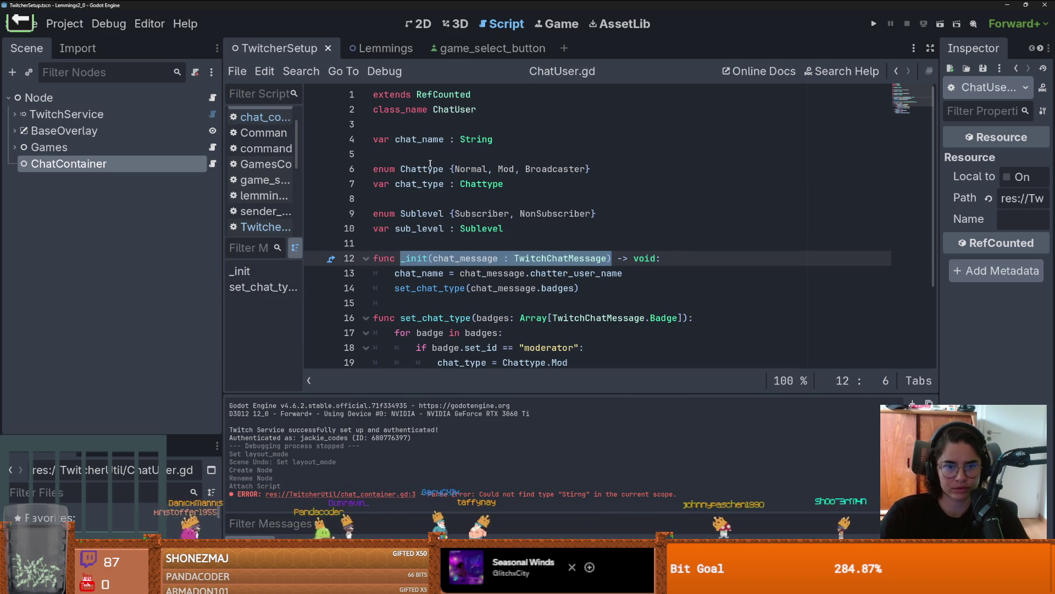
- Add a 'chat_id : int' field above chat_name in ChatUser.gd and save
{"action": "left_click", "coordinate": [418, 126]}
{"action": "key", "text": "Return"}
{"action": "type", "text": "var chat_"}
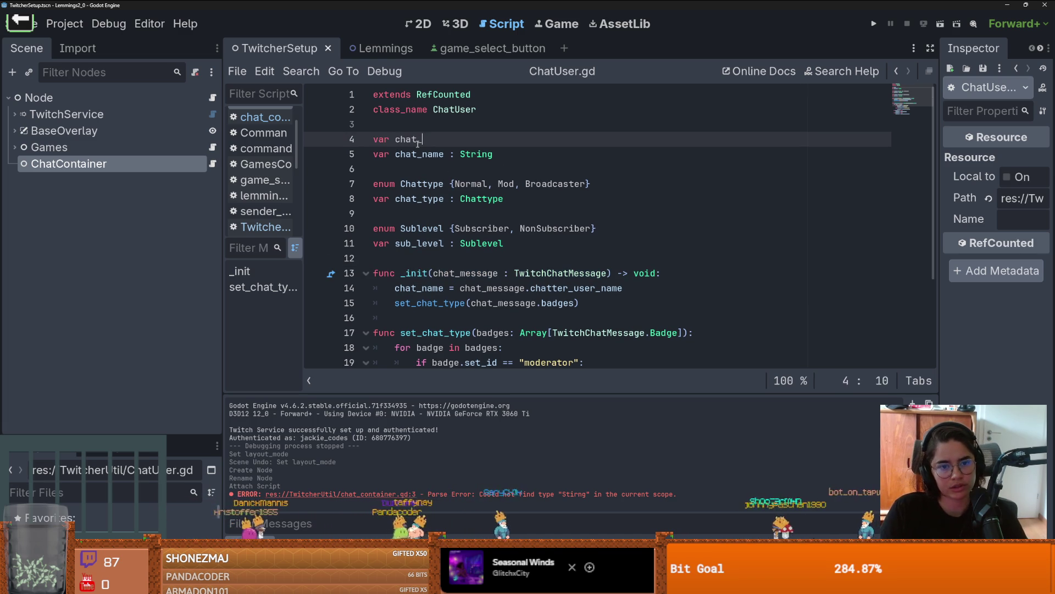
{"action": "type", "text": "id : int"}
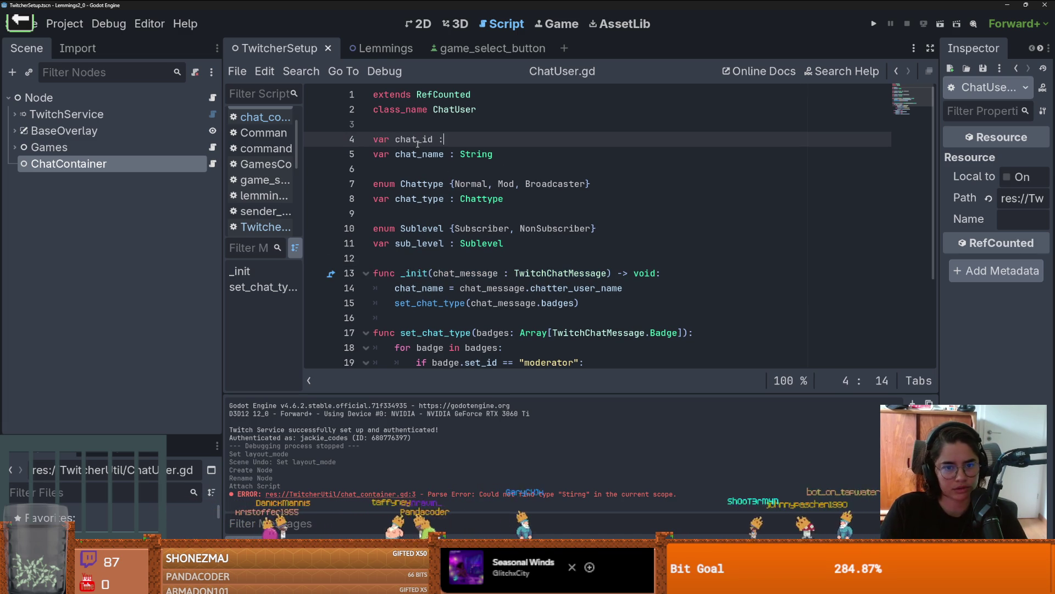
{"action": "key", "text": "ctrl+s"}
{"action": "double_click", "coordinate": [418, 142]}
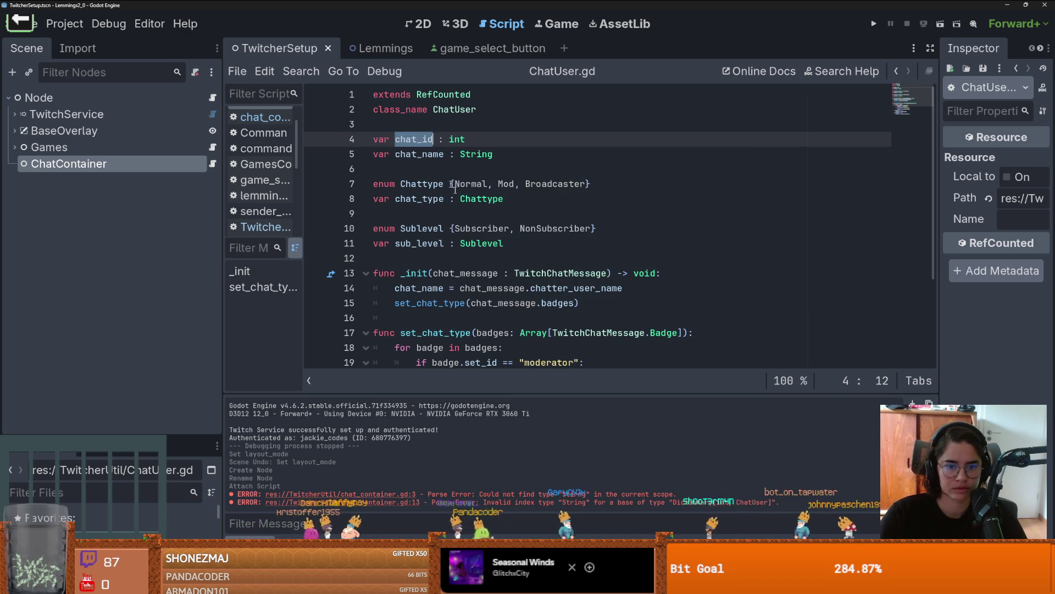
- In _init, add a line assigning chat_id = chat_message.chatter_user_id
{"action": "scroll", "coordinate": [510, 256], "scroll_direction": "down", "scroll_amount": 1}
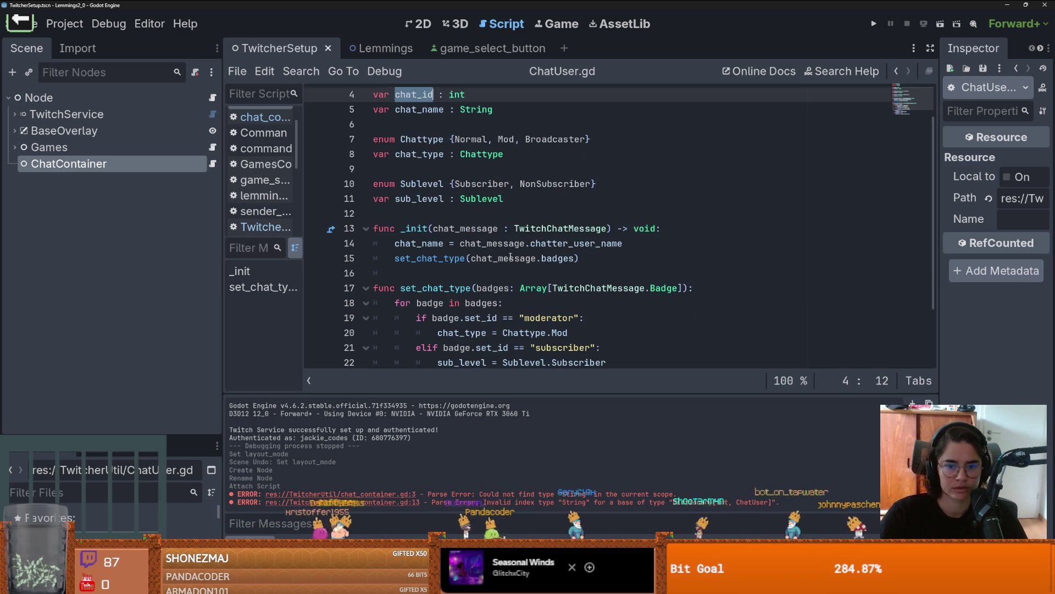
{"action": "left_click", "coordinate": [649, 244]}
{"action": "key", "text": "Return"}
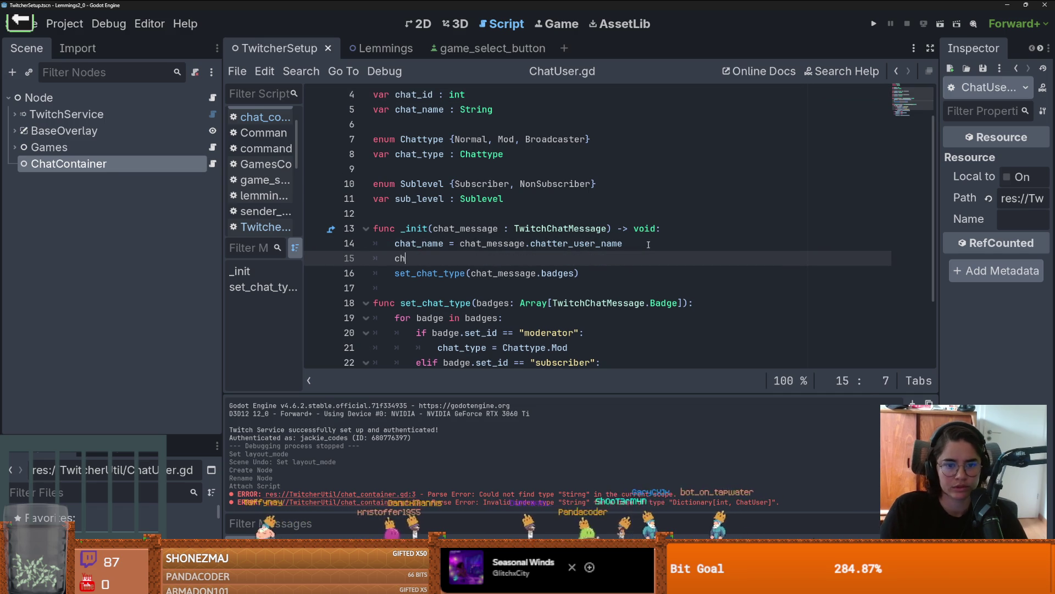
{"action": "type", "text": "ch"}
{"action": "key", "text": "Return"}
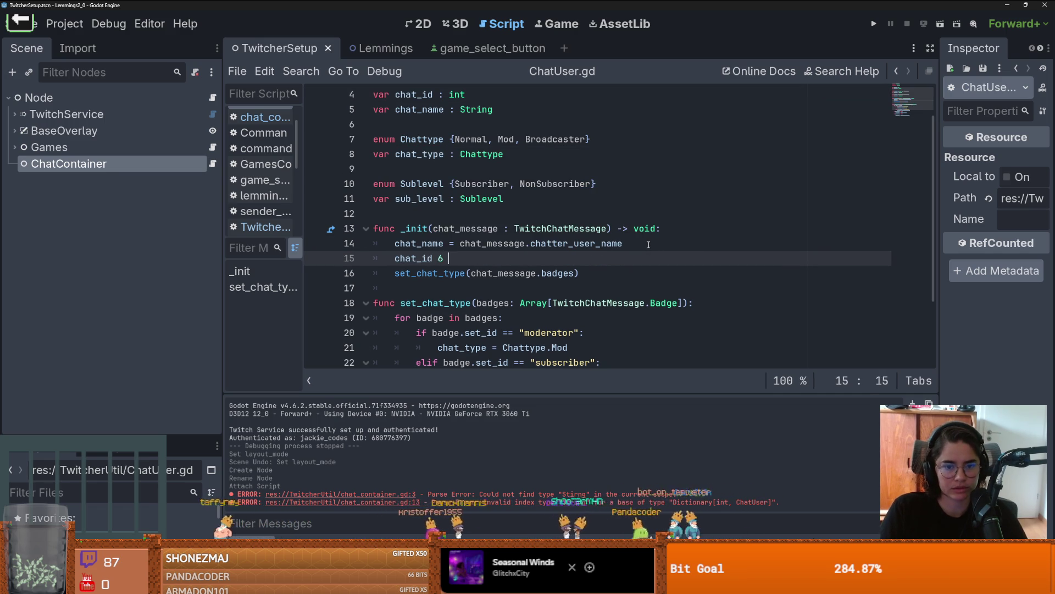
{"action": "type", "text": "a"}
{"action": "key", "text": "Down"}
{"action": "key", "text": "Return"}
{"action": "type", "text": "."}
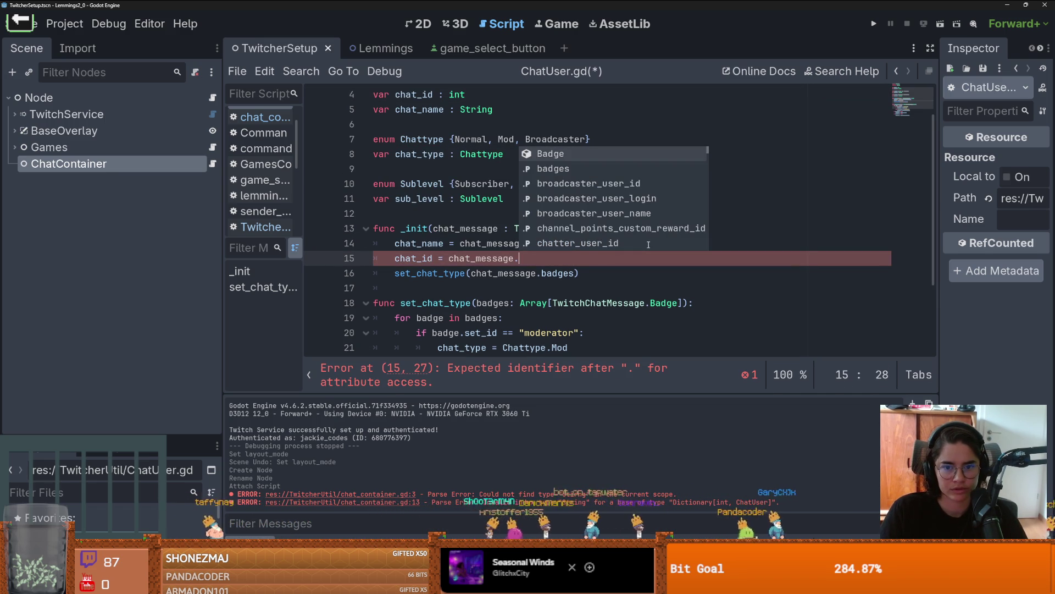
{"action": "key", "text": "Down"}
{"action": "key", "text": "Down"}
{"action": "key", "text": "Down"}
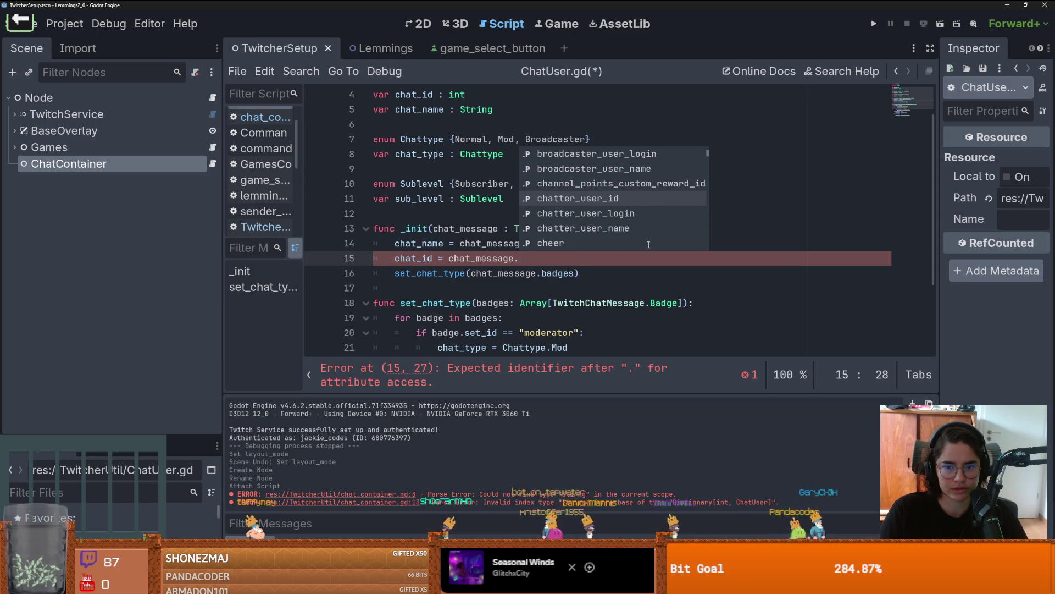
{"action": "key", "text": "Return"}
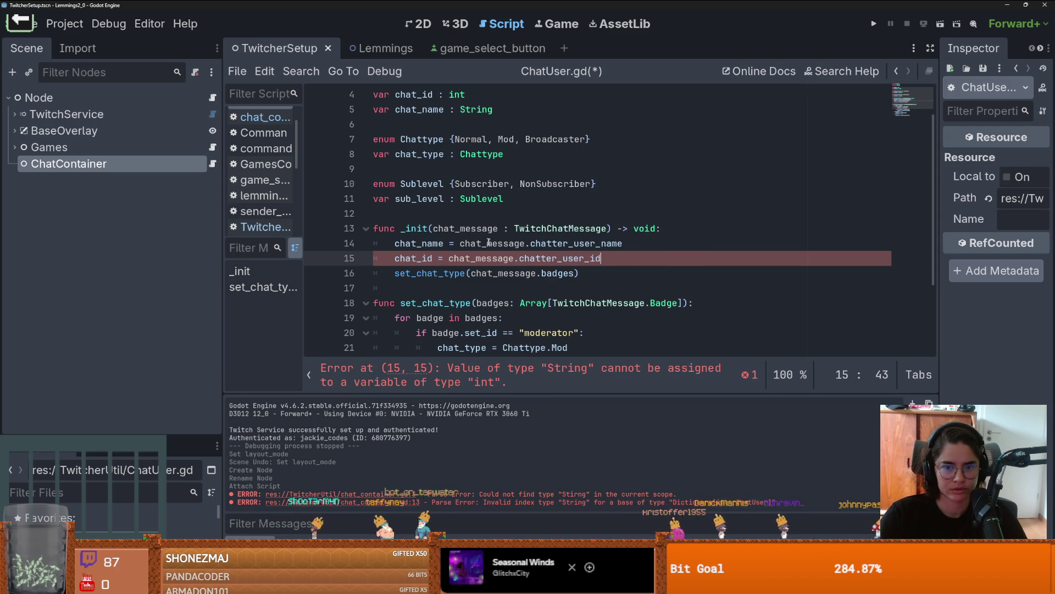
- Swap chatter_user_id for id and browse chat_message's member suggestions
{"action": "double_click", "coordinate": [532, 258]}
{"action": "key", "text": "BackSpace"}
{"action": "key", "text": "ctrl+space"}
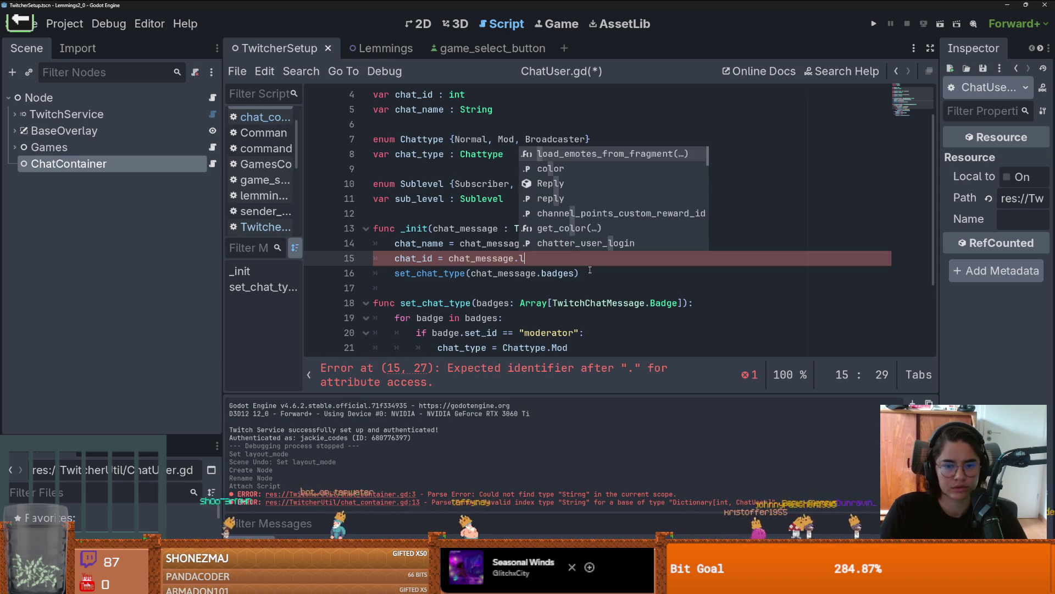
{"action": "type", "text": "id"}
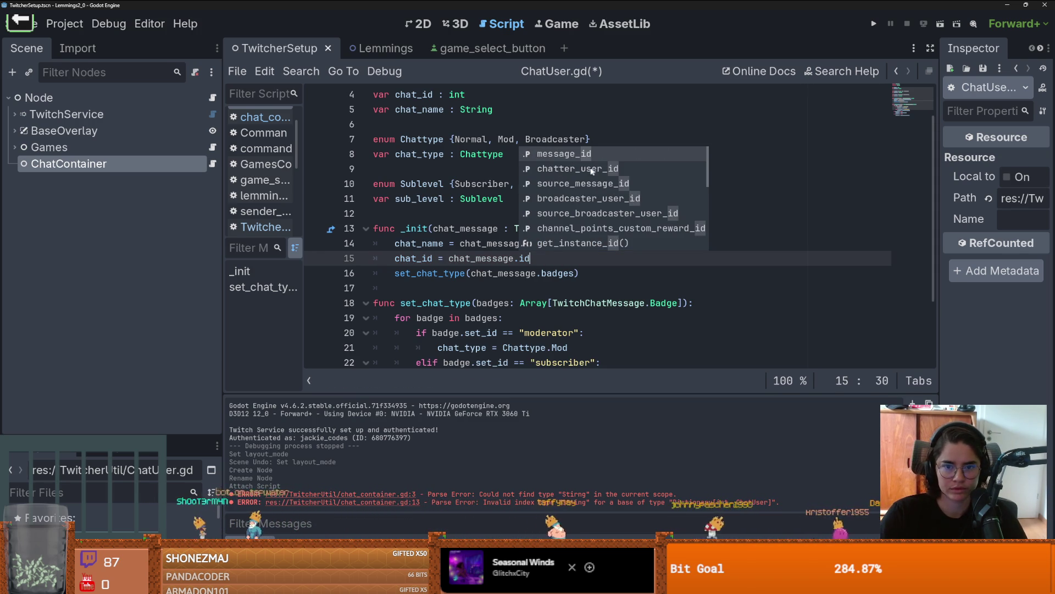
{"action": "scroll", "coordinate": [599, 207], "scroll_direction": "down", "scroll_amount": 6}
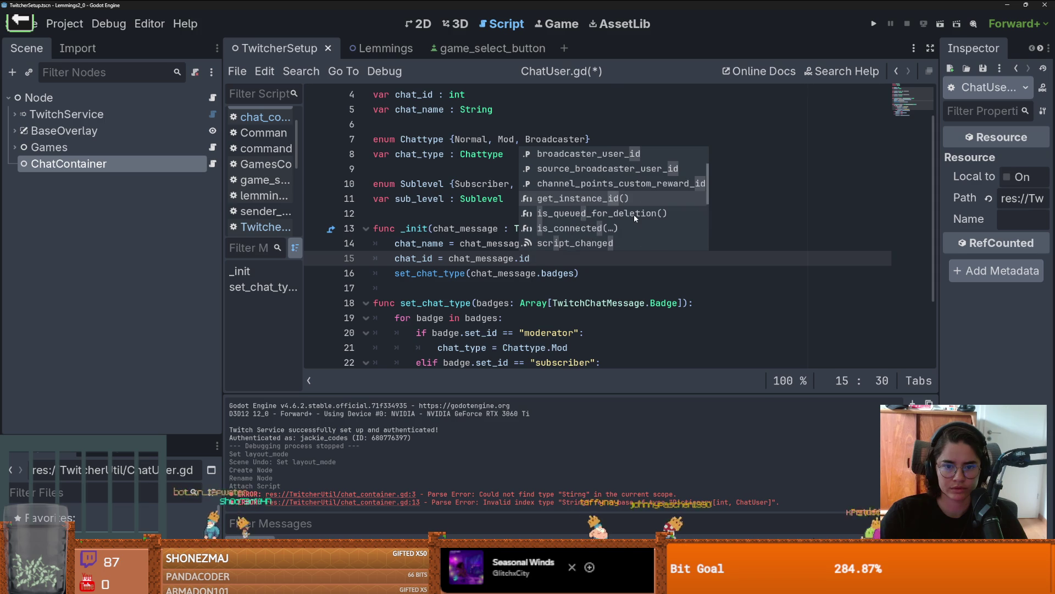
{"action": "scroll", "coordinate": [634, 214], "scroll_direction": "up", "scroll_amount": 4}
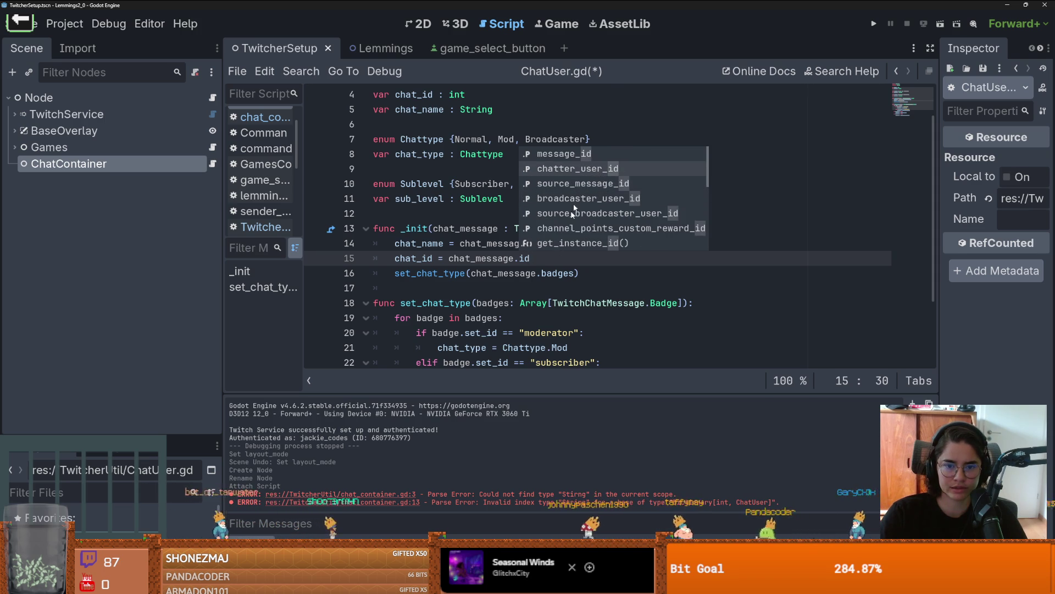
{"action": "left_click", "coordinate": [580, 172]}
- Jump to chatter_user_id's definition in twitch_chat_message.gd and read its doc comment
{"action": "left_click", "coordinate": [555, 258], "text": "ctrl"}
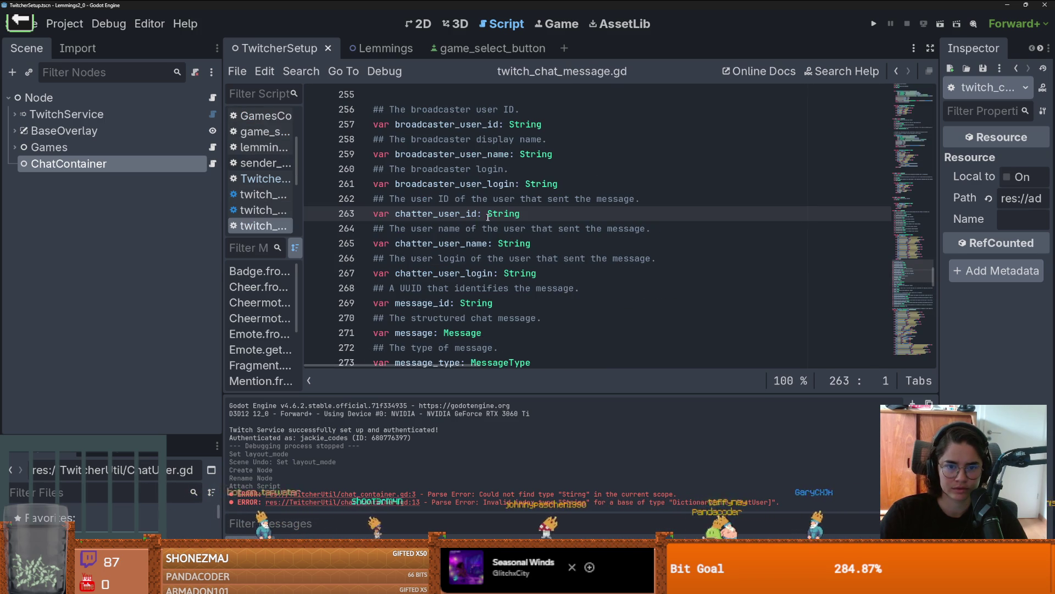
{"action": "scroll", "coordinate": [495, 235], "scroll_direction": "up", "scroll_amount": 1}
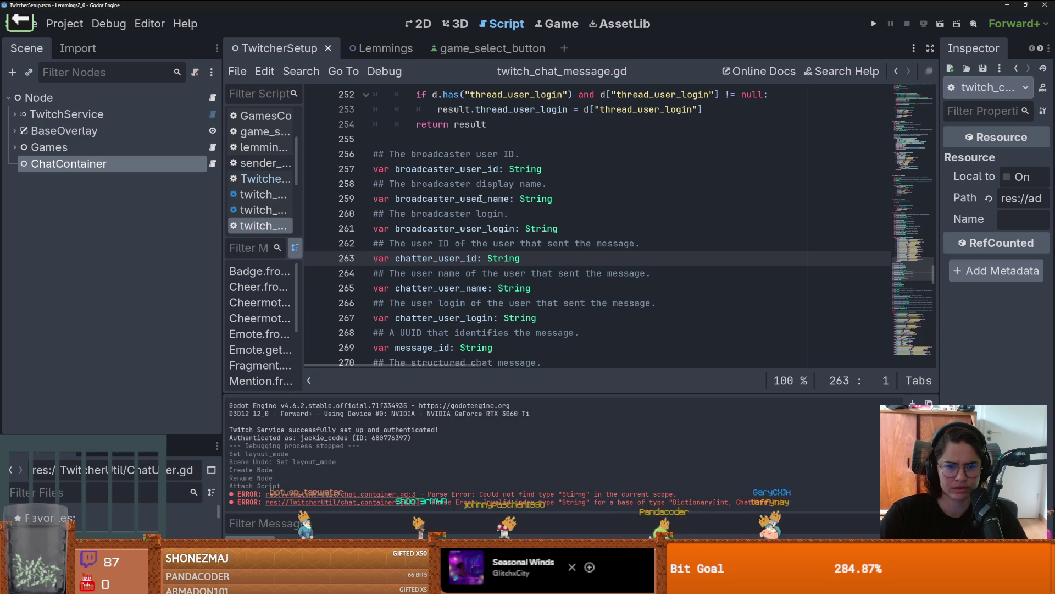
{"action": "left_click_drag", "start_coordinate": [391, 243], "coordinate": [624, 243]}
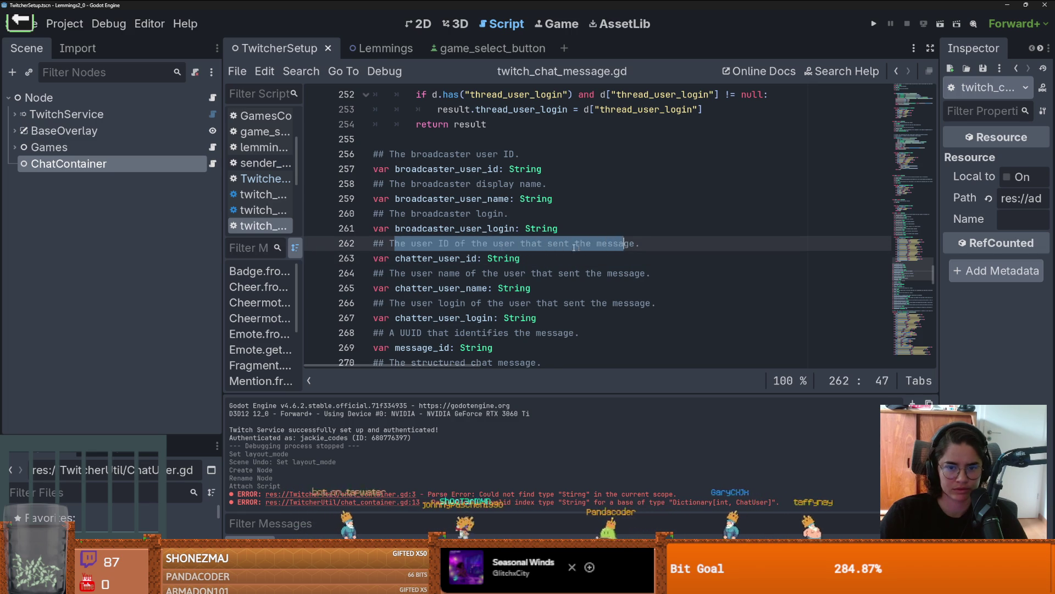
{"action": "scroll", "coordinate": [523, 255], "scroll_direction": "down", "scroll_amount": 2}
{"action": "scroll", "coordinate": [531, 255], "scroll_direction": "down", "scroll_amount": 1}
{"action": "scroll", "coordinate": [533, 254], "scroll_direction": "up", "scroll_amount": 1}
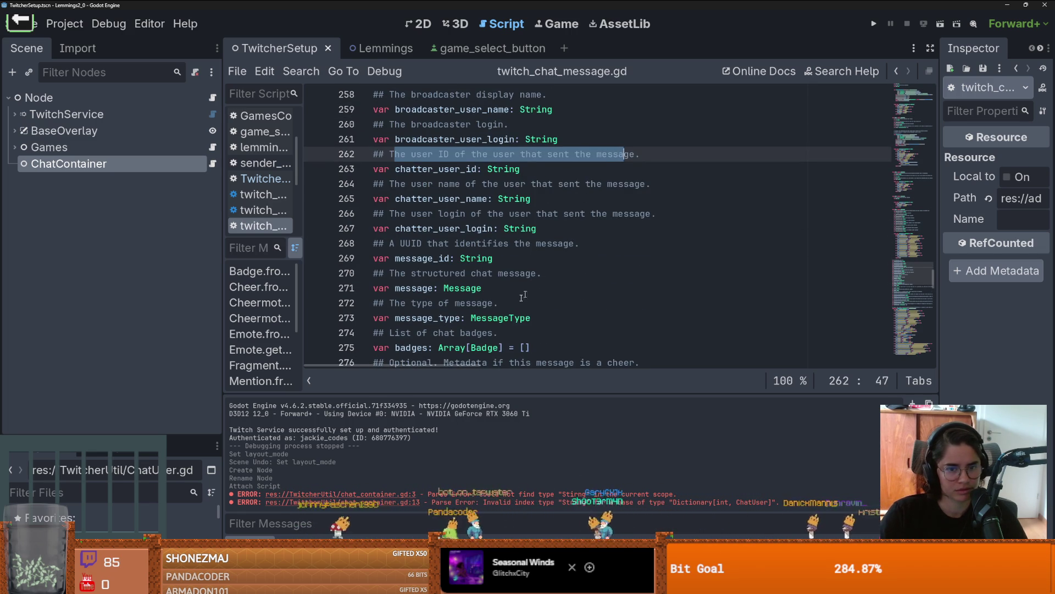
{"action": "scroll", "coordinate": [516, 302], "scroll_direction": "down", "scroll_amount": 2}
{"action": "scroll", "coordinate": [517, 302], "scroll_direction": "down", "scroll_amount": 2}
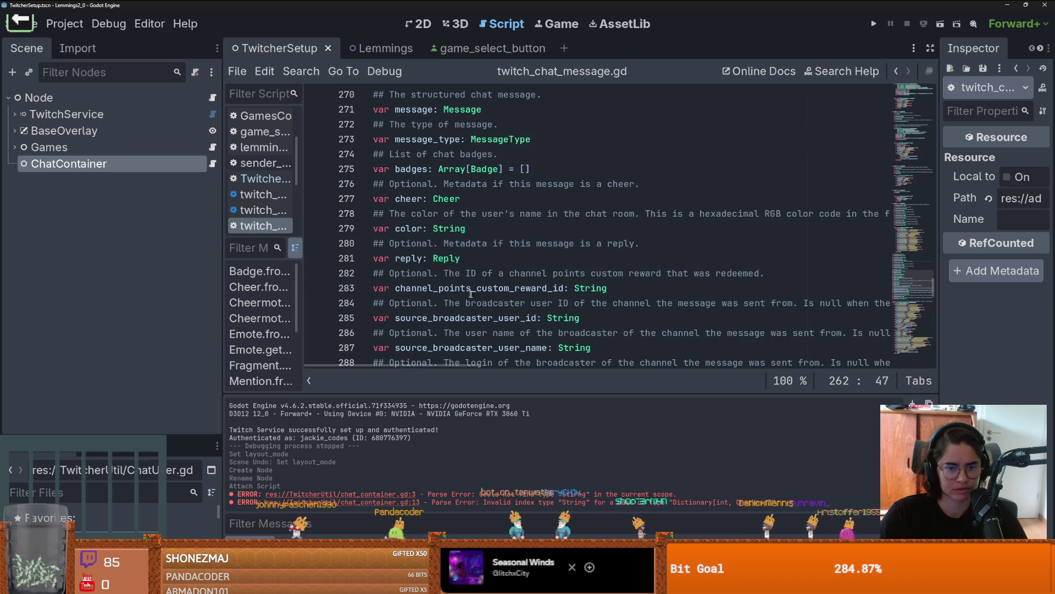
{"action": "scroll", "coordinate": [529, 306], "scroll_direction": "down", "scroll_amount": 3}
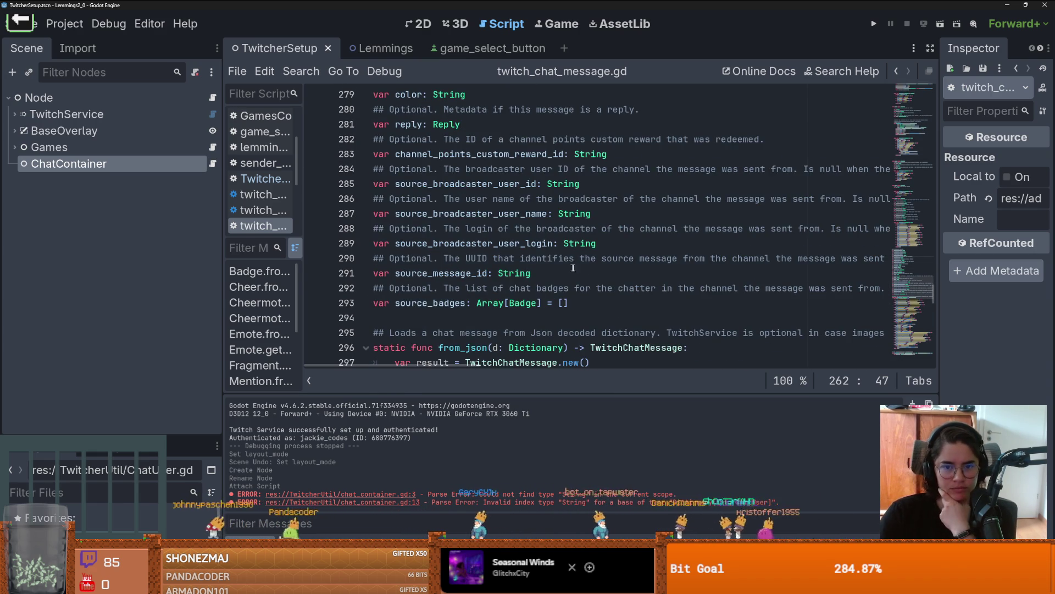
- Scroll through the source_* declarations and from_json loader, then return to chat_container.gd
{"action": "scroll", "coordinate": [588, 277], "scroll_direction": "up", "scroll_amount": 12}
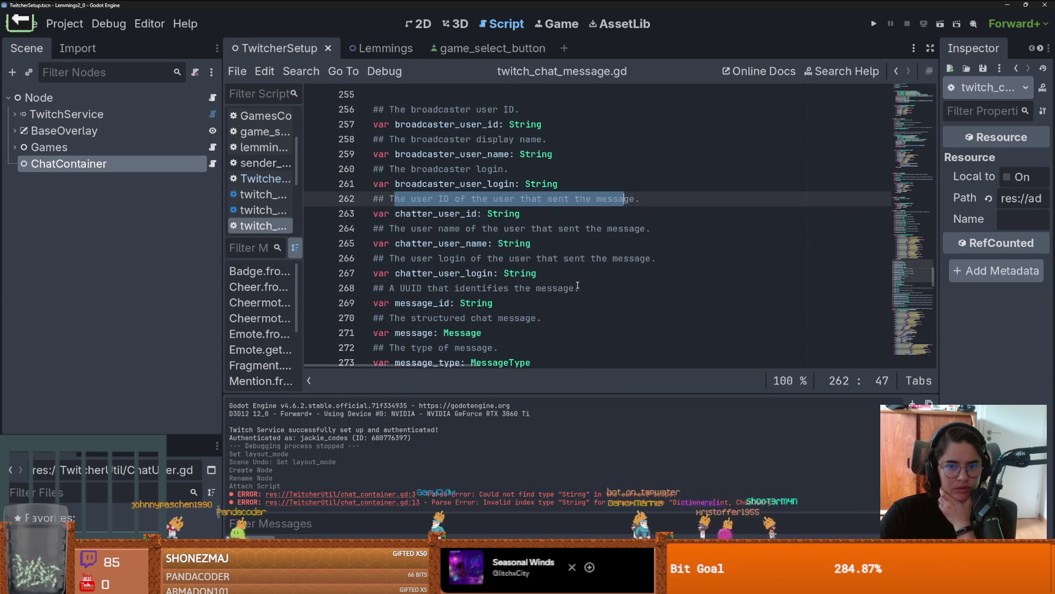
{"action": "scroll", "coordinate": [577, 285], "scroll_direction": "up", "scroll_amount": 4}
{"action": "scroll", "coordinate": [466, 256], "scroll_direction": "down", "scroll_amount": 6}
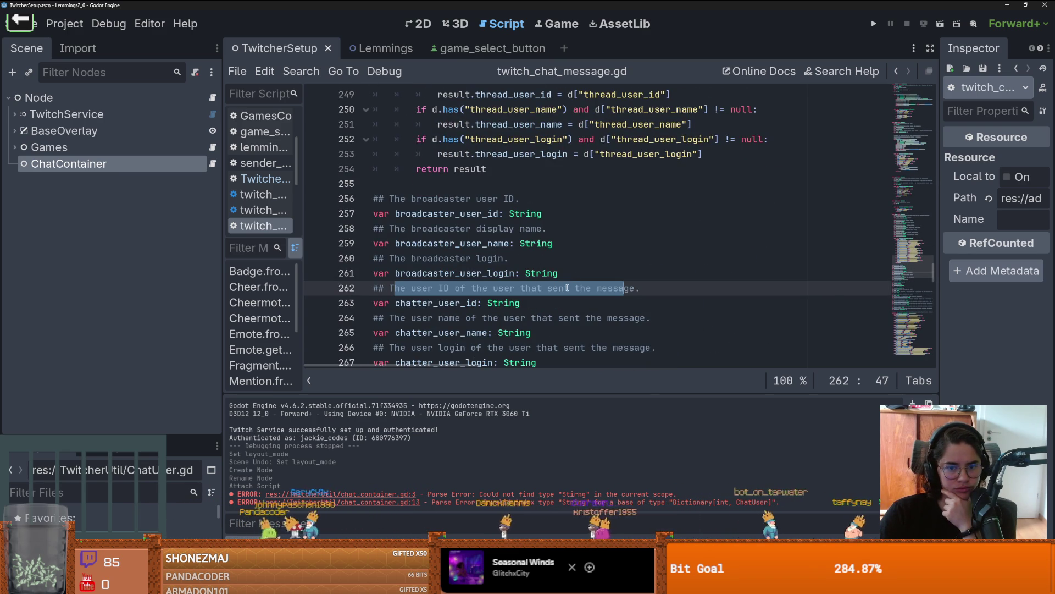
{"action": "scroll", "coordinate": [555, 285], "scroll_direction": "down", "scroll_amount": 1}
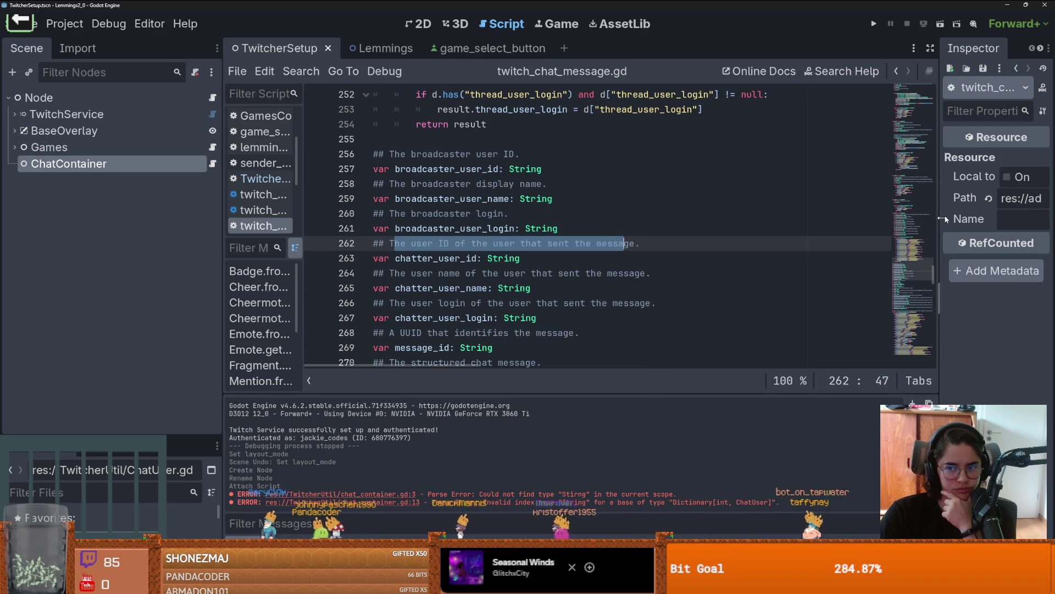
{"action": "scroll", "coordinate": [928, 275], "scroll_direction": "down", "scroll_amount": 9}
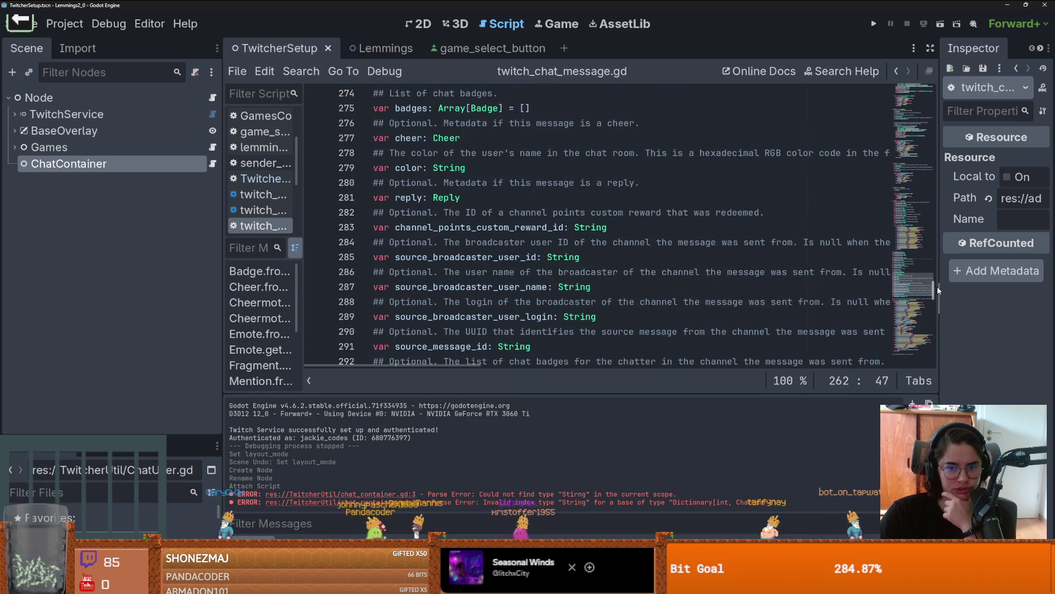
{"action": "scroll", "coordinate": [938, 286], "scroll_direction": "down", "scroll_amount": 1}
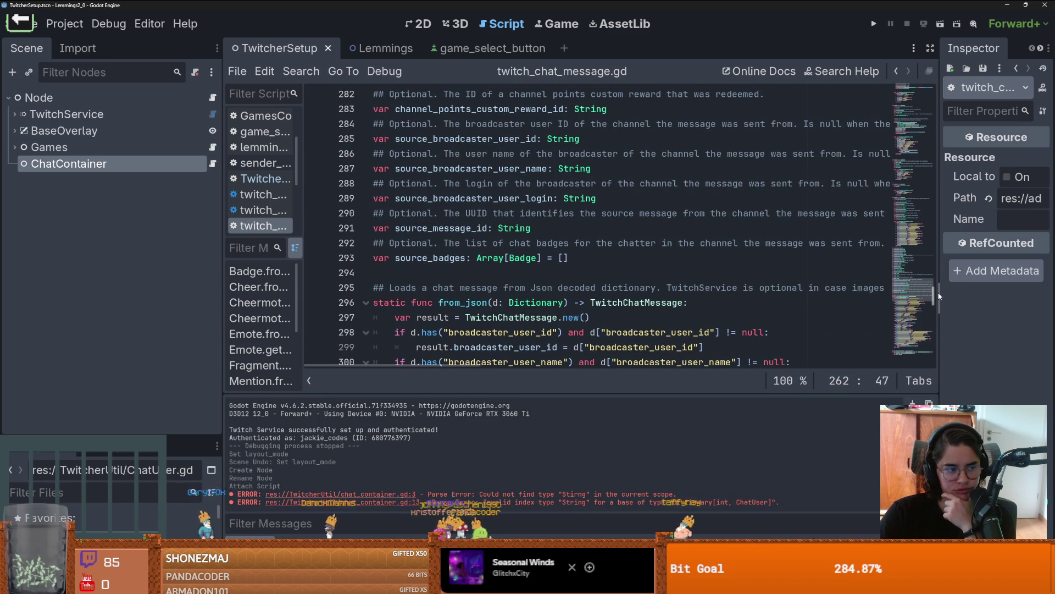
{"action": "mouse_move", "coordinate": [939, 294]}
{"action": "left_mouse_down"}
{"action": "mouse_move", "coordinate": [950, 335]}
{"action": "mouse_move", "coordinate": [935, 93]}
{"action": "mouse_move", "coordinate": [940, 151]}
{"action": "left_mouse_up"}
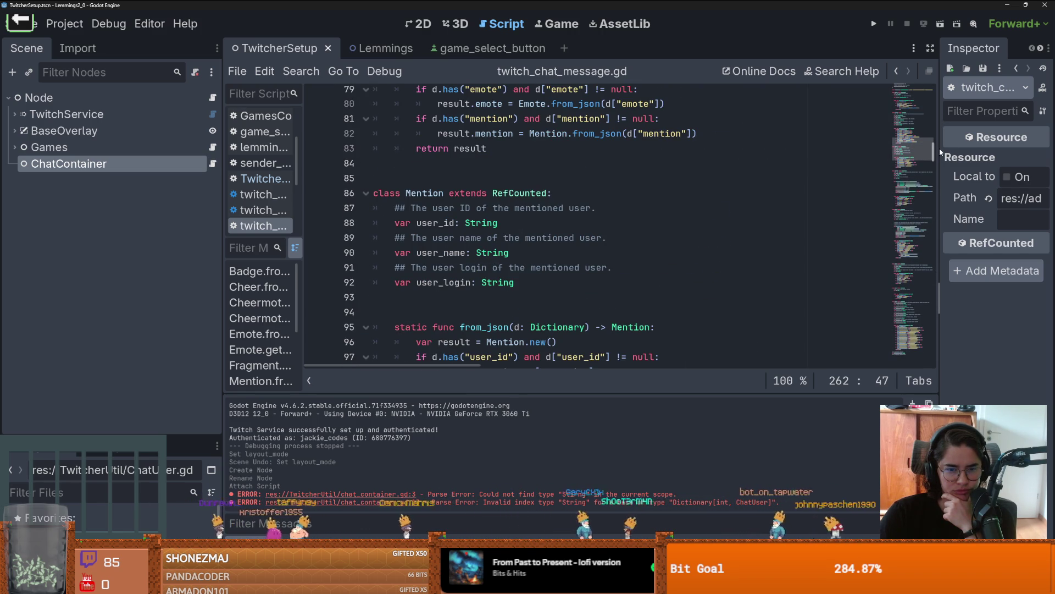
{"action": "mouse_move", "coordinate": [939, 152]}
{"action": "left_mouse_down"}
{"action": "mouse_move", "coordinate": [946, 219]}
{"action": "mouse_move", "coordinate": [970, 274]}
{"action": "left_mouse_up"}
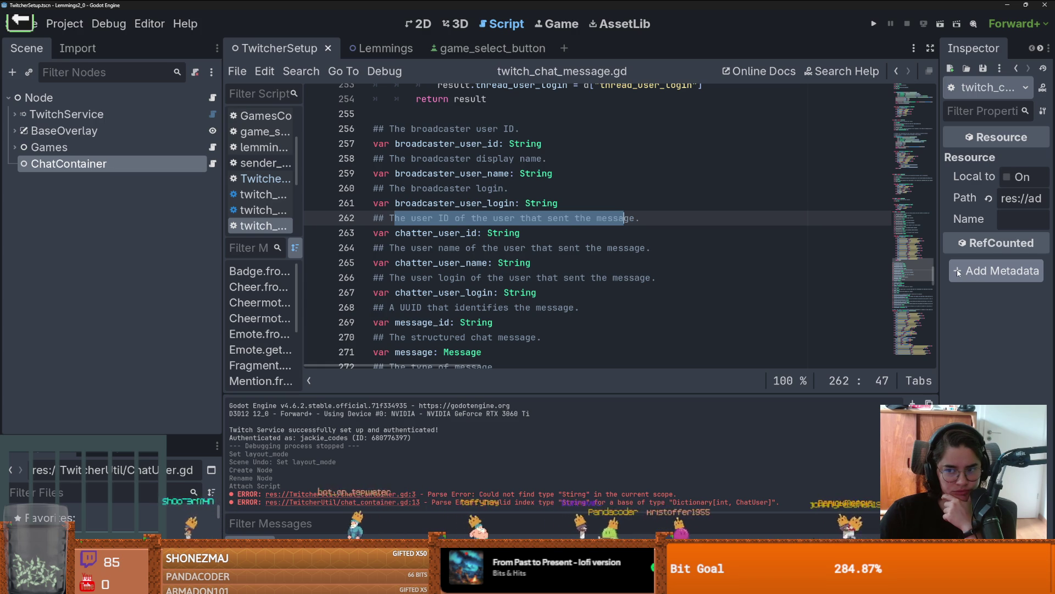
{"action": "left_click_drag", "start_coordinate": [935, 275], "coordinate": [936, 293]}
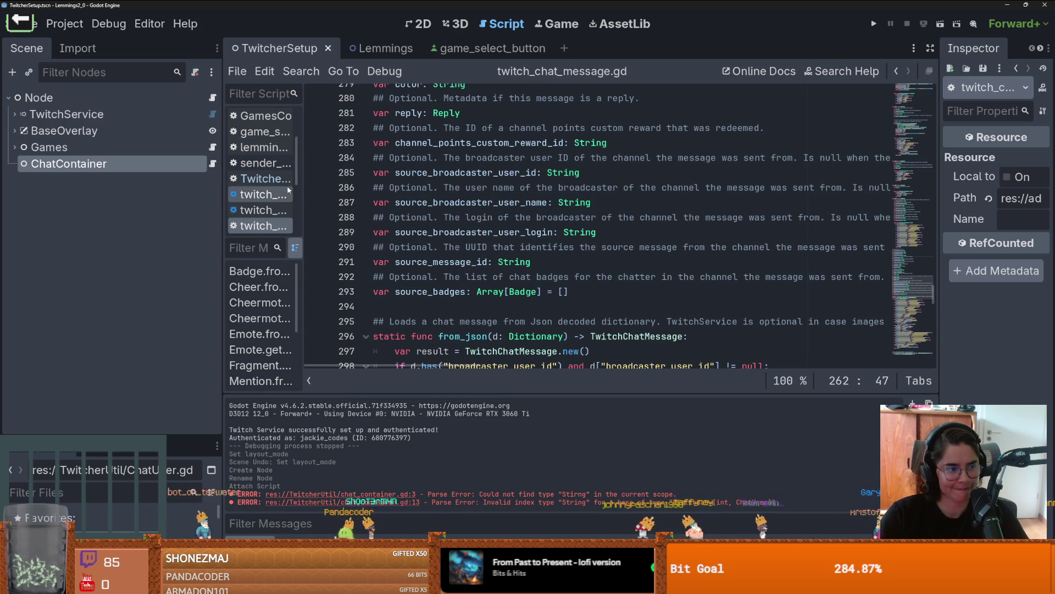
{"action": "left_click", "coordinate": [212, 163]}
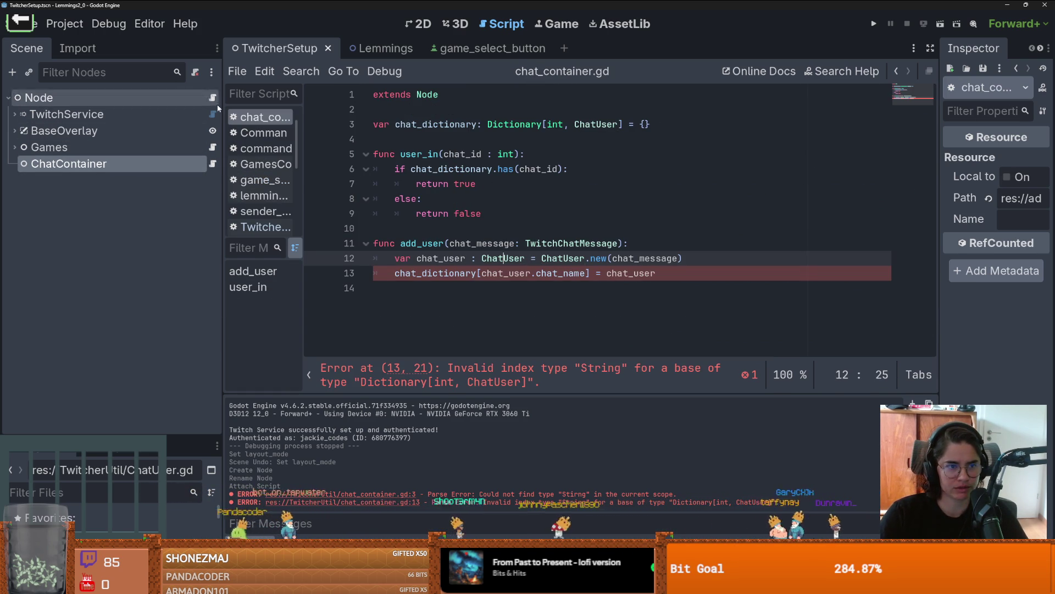
- Change chat_id's type in the ChatUser class from int to StringName
{"action": "left_click", "coordinate": [213, 97]}
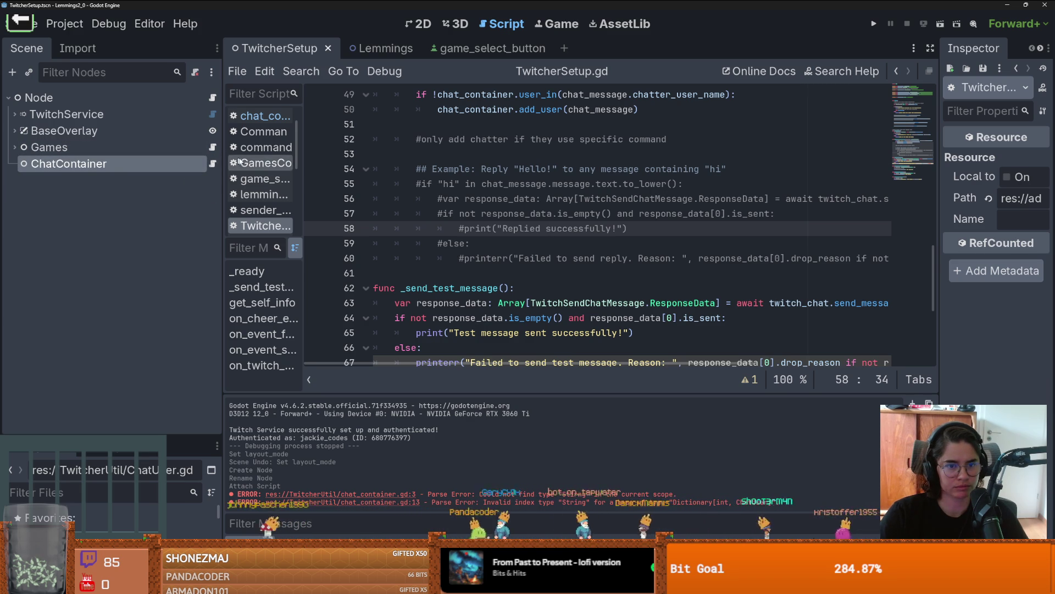
{"action": "left_click", "coordinate": [213, 163]}
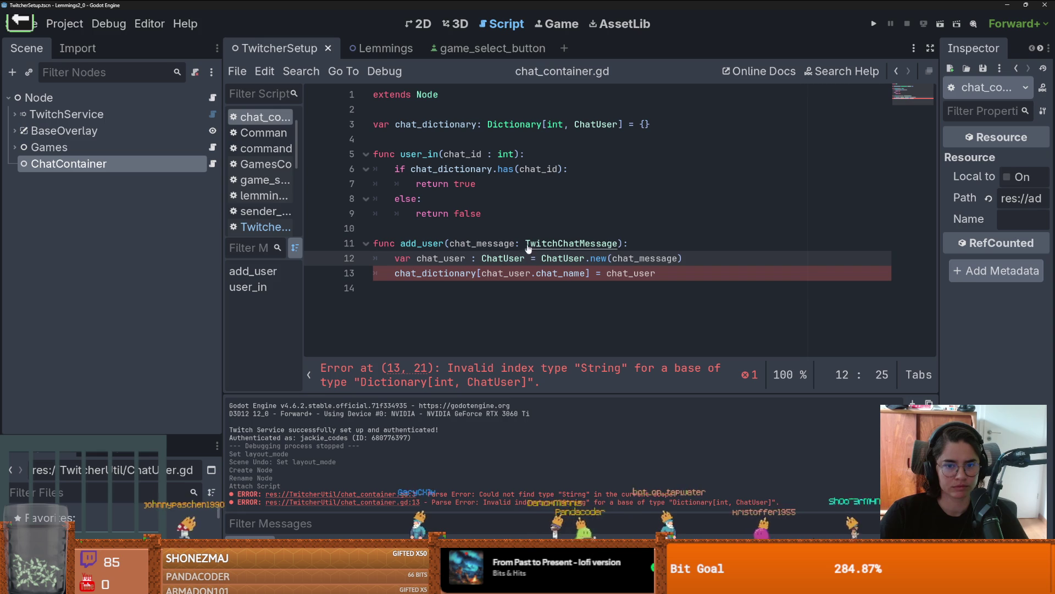
{"action": "left_click", "coordinate": [570, 259], "text": "ctrl"}
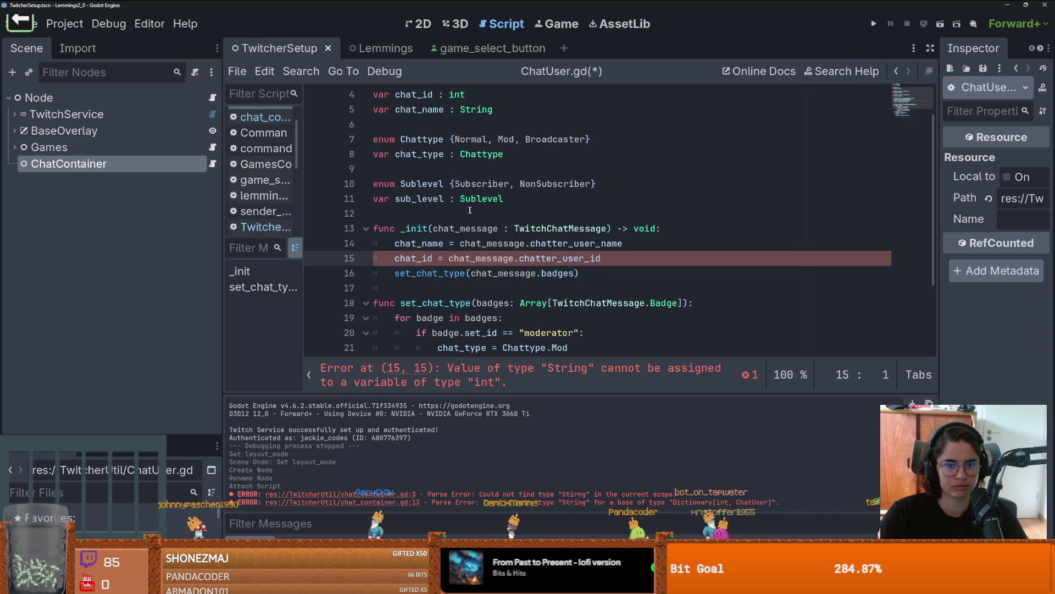
{"action": "scroll", "coordinate": [484, 220], "scroll_direction": "up", "scroll_amount": 1}
{"action": "double_click", "coordinate": [456, 138]}
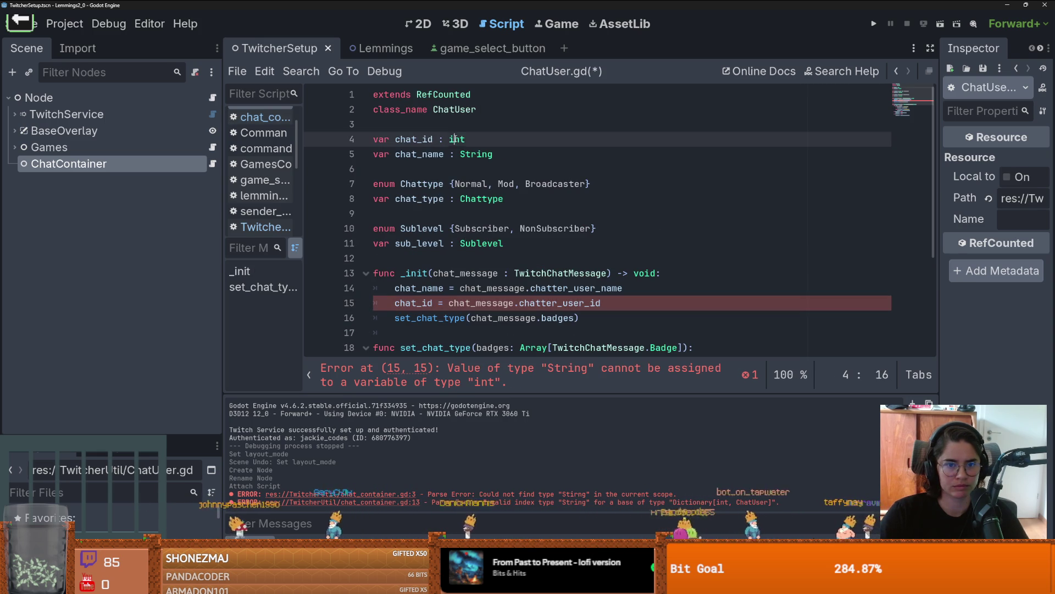
{"action": "type", "text": "StringN"}
{"action": "key", "text": "Return"}
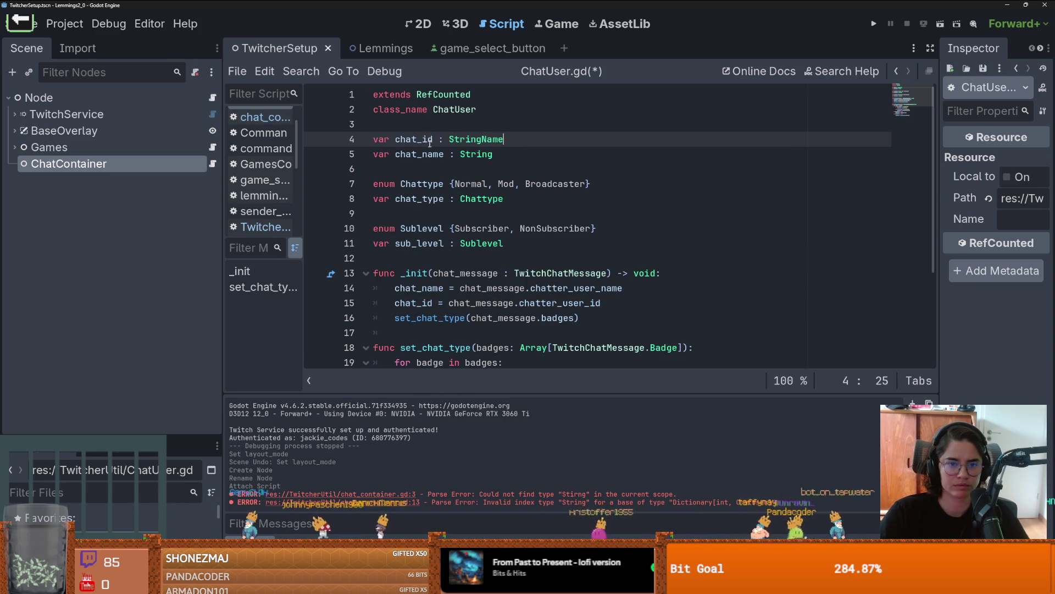
- Make chat_container.gd's dictionary key and user_in parameter StringName, save, and open StringName's docs
{"action": "double_click", "coordinate": [433, 137]}
{"action": "double_click", "coordinate": [476, 139]}
{"action": "key", "text": "ctrl+c"}
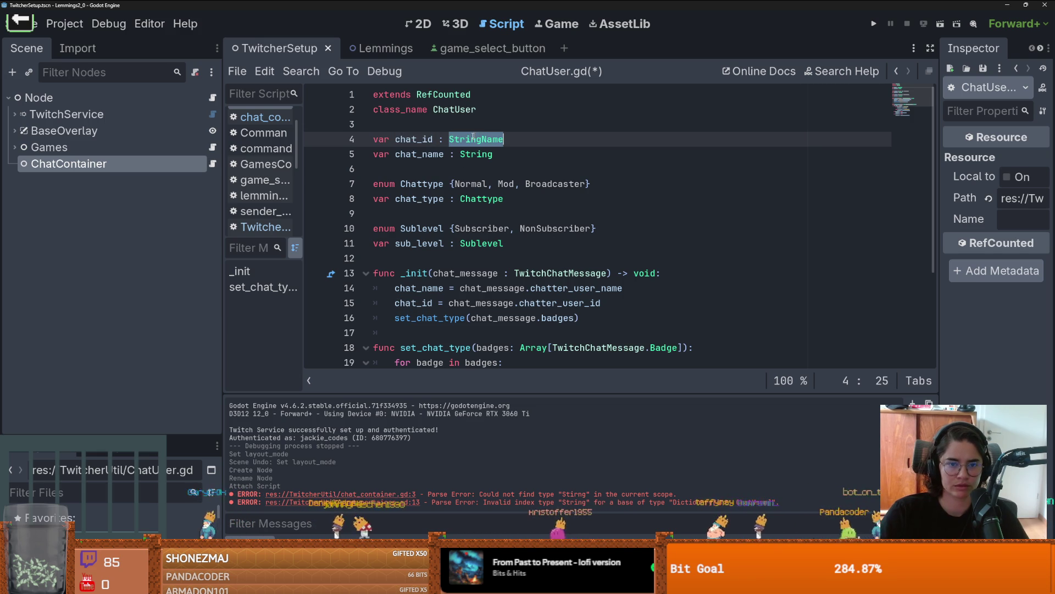
{"action": "left_click", "coordinate": [215, 163]}
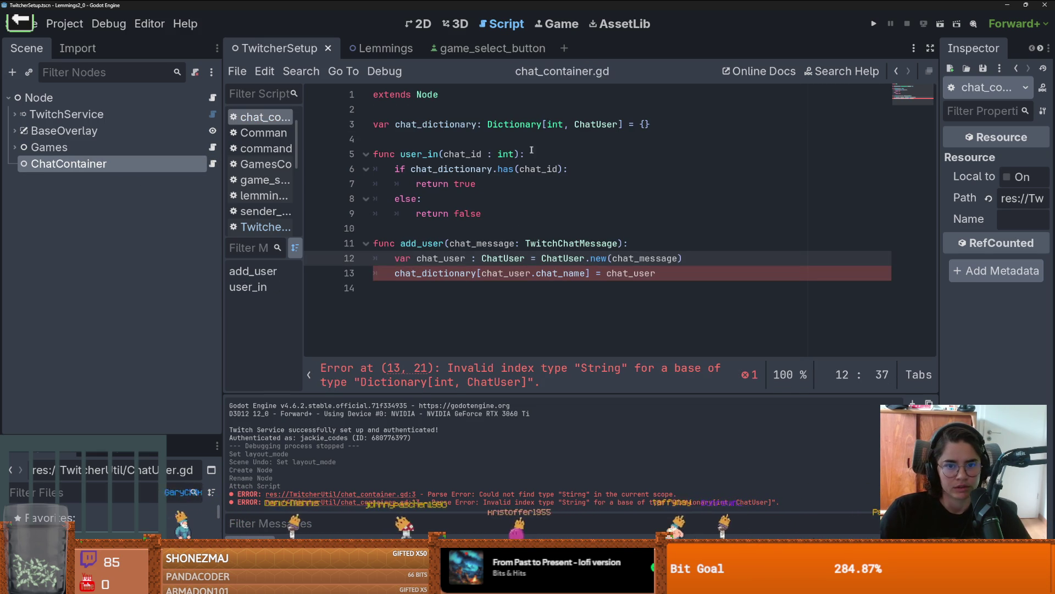
{"action": "left_click", "coordinate": [565, 124]}
{"action": "key", "text": "ctrl+v"}
{"action": "double_click", "coordinate": [506, 153]}
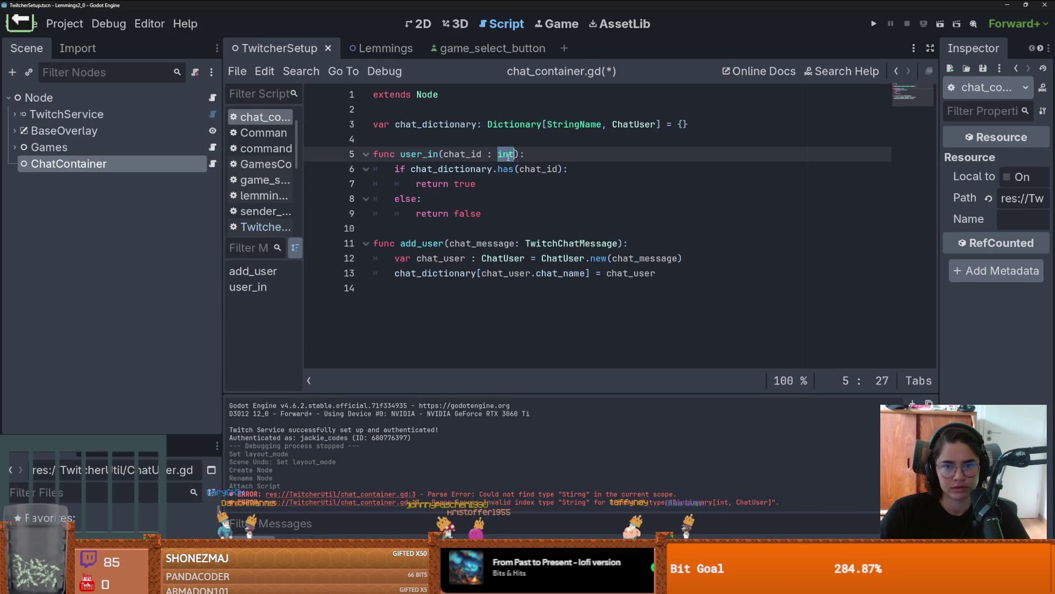
{"action": "left_click", "coordinate": [558, 169]}
{"action": "key", "text": "ctrl+s"}
{"action": "key", "text": "Down"}
{"action": "double_click", "coordinate": [532, 154]}
{"action": "left_click", "coordinate": [522, 154], "text": "ctrl"}
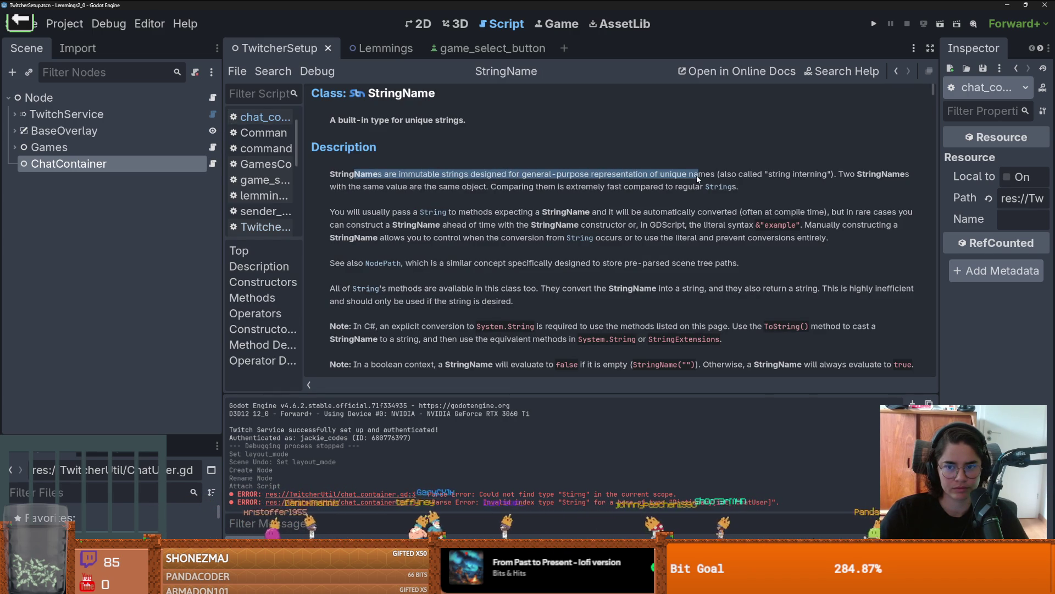
{"action": "left_click_drag", "start_coordinate": [341, 187], "coordinate": [739, 188]}
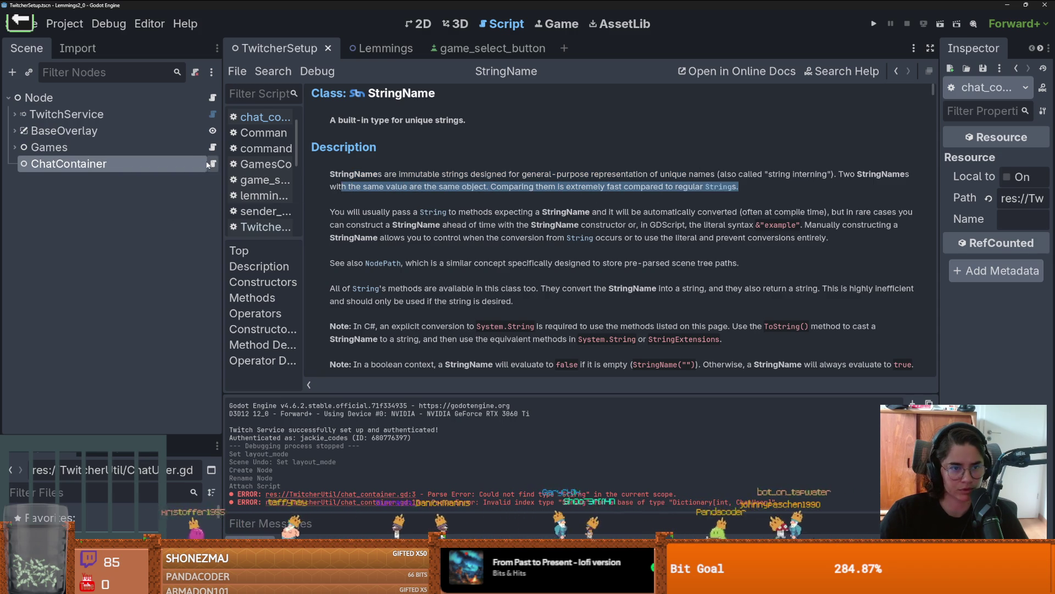
{"action": "left_click", "coordinate": [211, 164]}
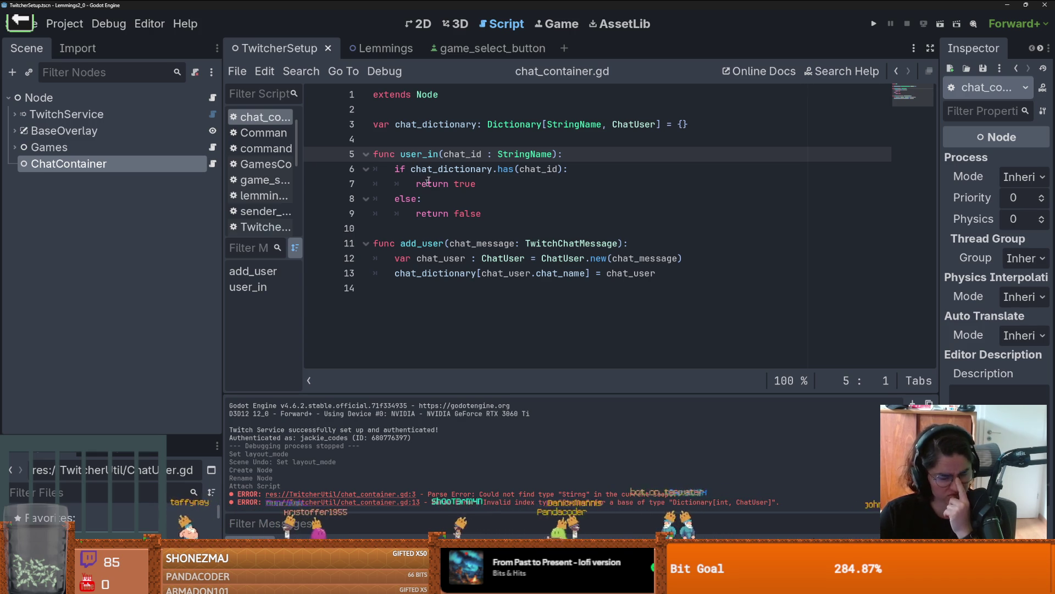
- Replace chat_name with chat_id as the dictionary key in add_user on line 13
{"action": "left_click", "coordinate": [400, 188]}
{"action": "left_click", "coordinate": [428, 154]}
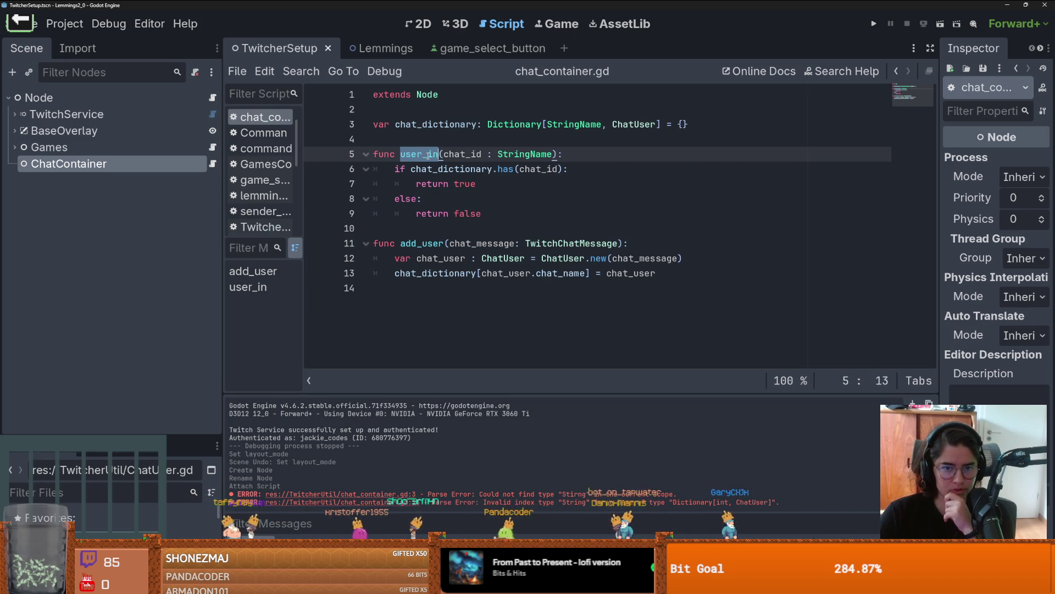
{"action": "double_click", "coordinate": [558, 274]}
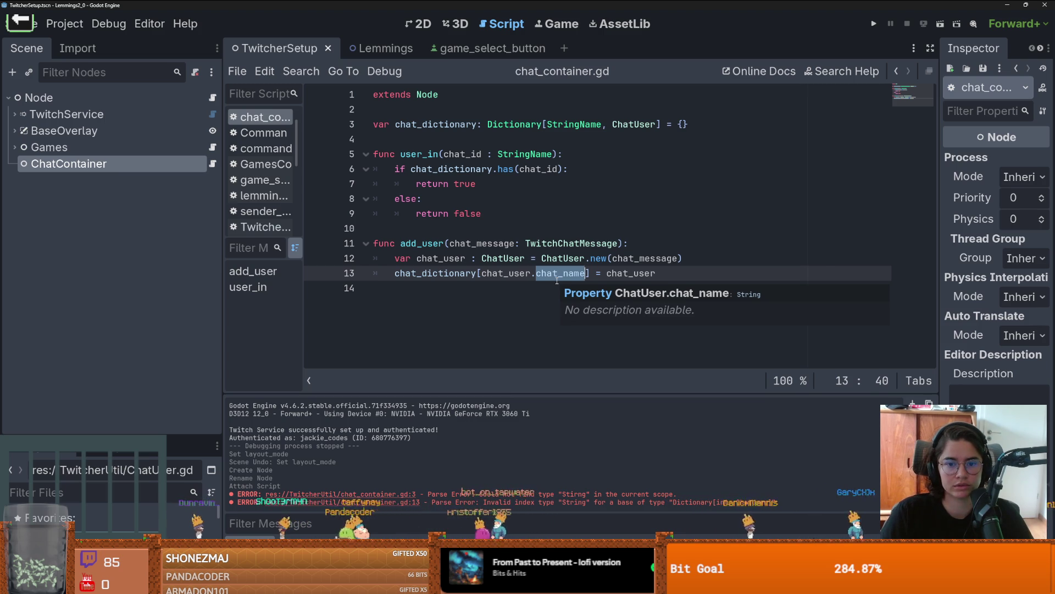
{"action": "type", "text": "chat_id"}
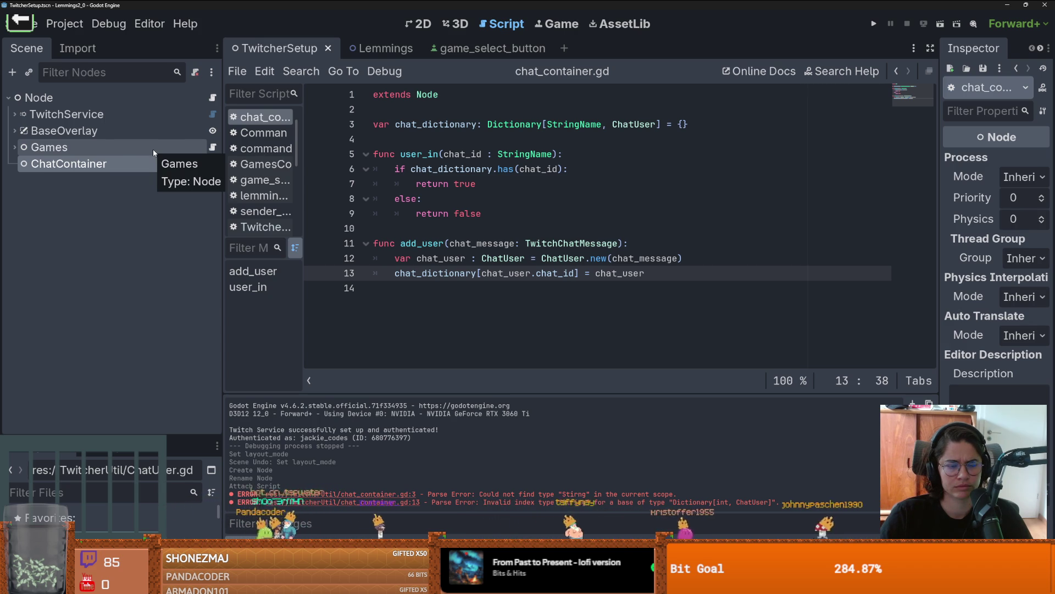
{"action": "double_click", "coordinate": [474, 153]}
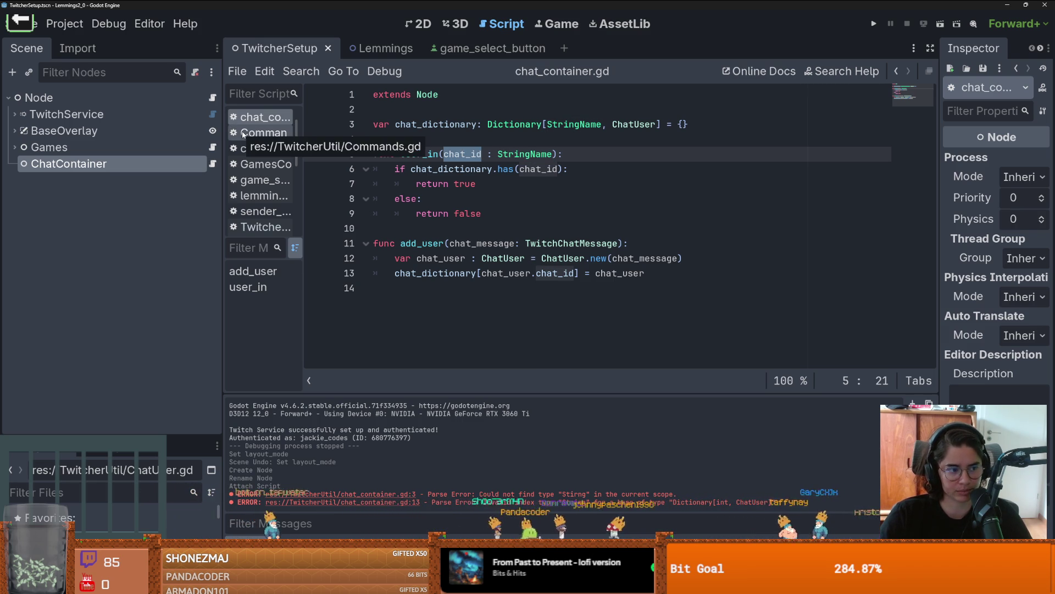
- Open TwitcherSetup.gd and find the add_user call in on_twitch_message_received
{"action": "left_click", "coordinate": [213, 98]}
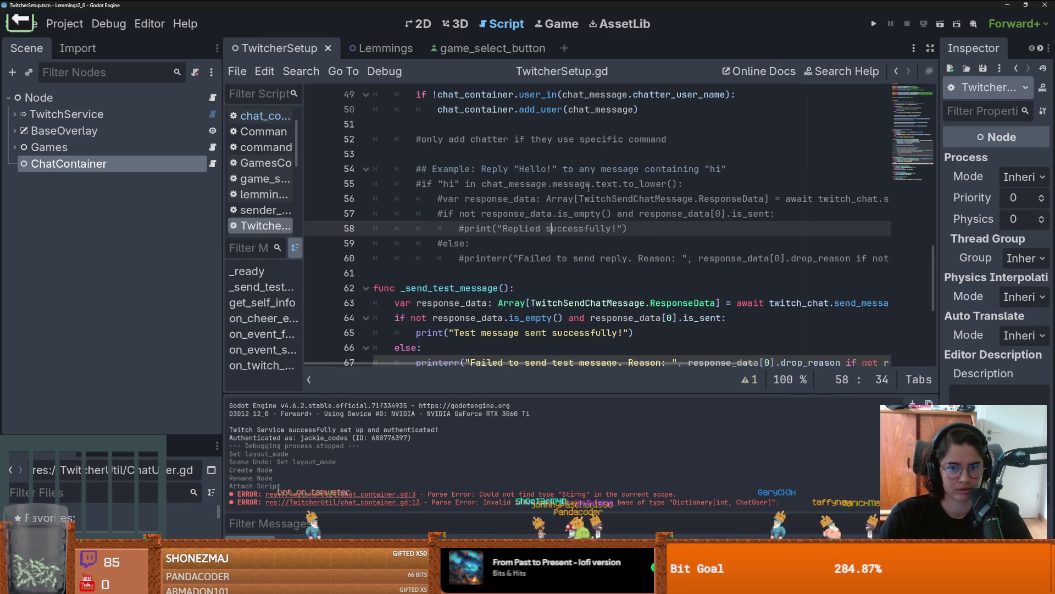
{"action": "scroll", "coordinate": [568, 248], "scroll_direction": "up", "scroll_amount": 5}
{"action": "scroll", "coordinate": [568, 247], "scroll_direction": "up", "scroll_amount": 8}
{"action": "scroll", "coordinate": [567, 245], "scroll_direction": "down", "scroll_amount": 5}
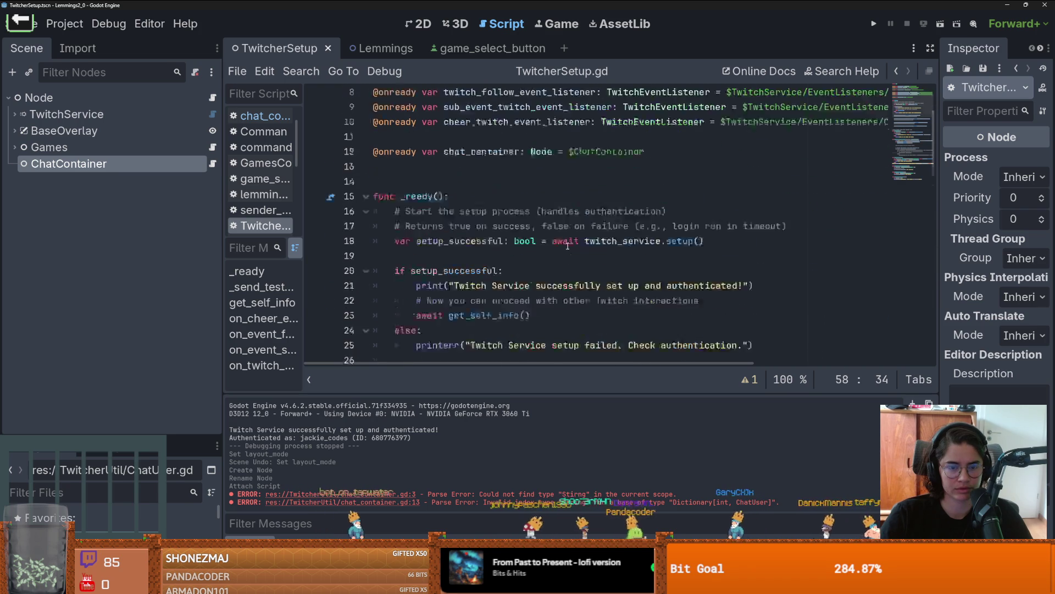
{"action": "scroll", "coordinate": [567, 245], "scroll_direction": "up", "scroll_amount": 2}
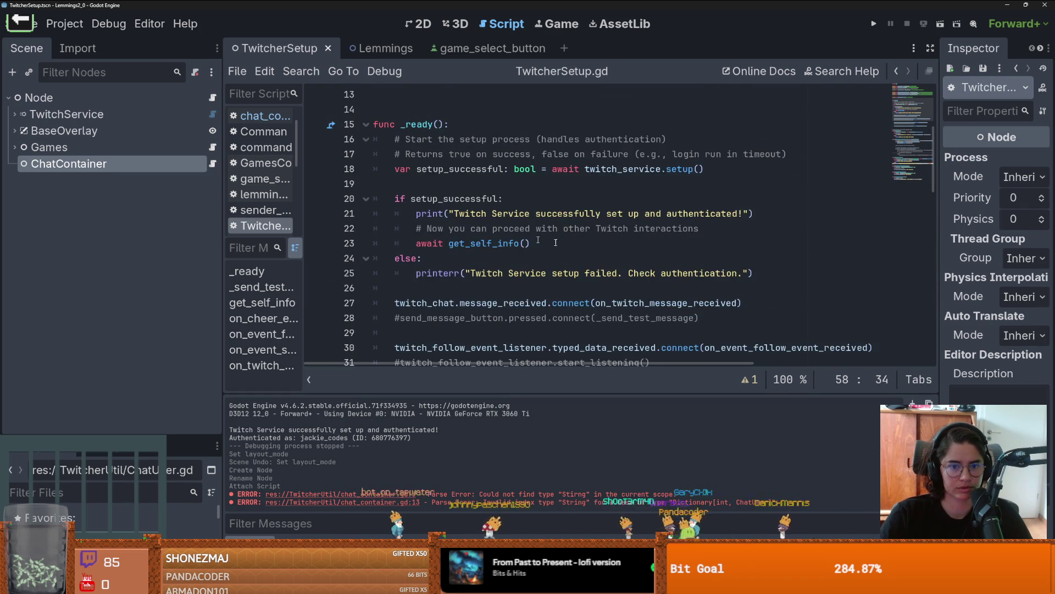
{"action": "scroll", "coordinate": [456, 215], "scroll_direction": "down", "scroll_amount": 7}
{"action": "left_click", "coordinate": [547, 198]}
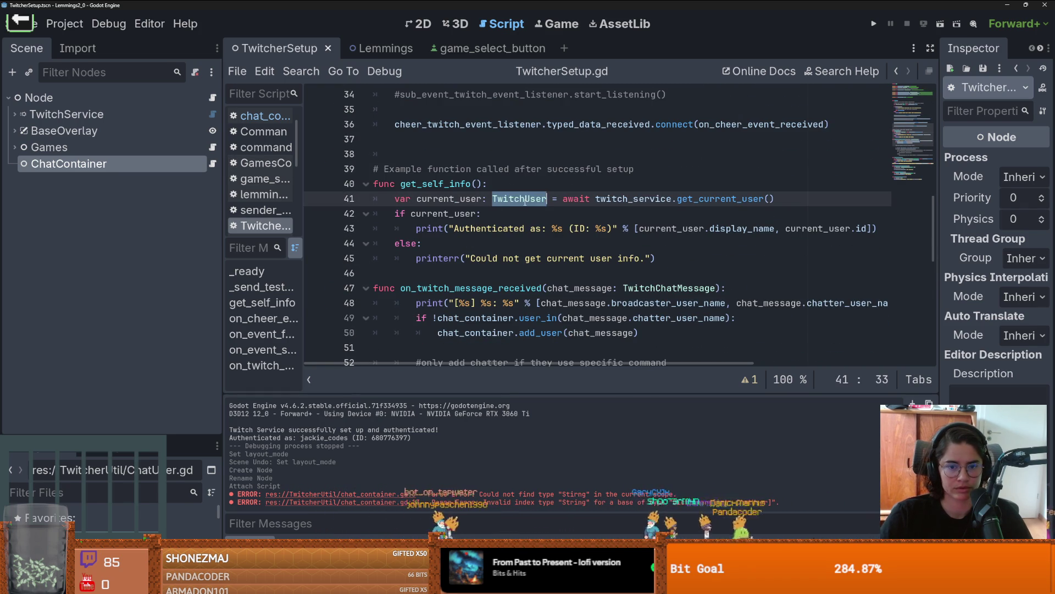
{"action": "scroll", "coordinate": [459, 194], "scroll_direction": "down", "scroll_amount": 4}
{"action": "scroll", "coordinate": [474, 192], "scroll_direction": "up", "scroll_amount": 1}
{"action": "left_click", "coordinate": [529, 199]}
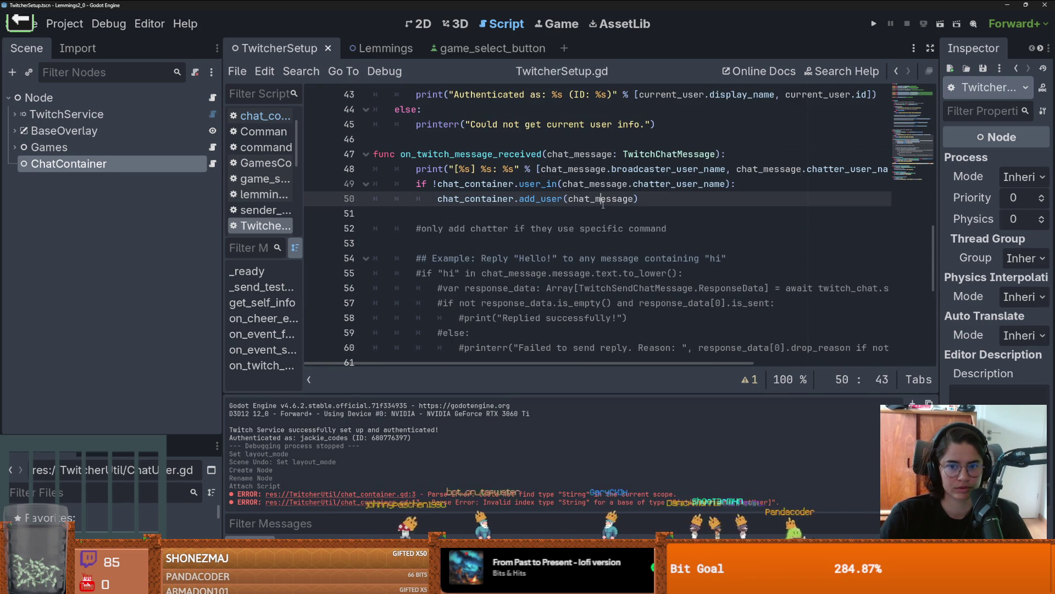
{"action": "double_click", "coordinate": [529, 199]}
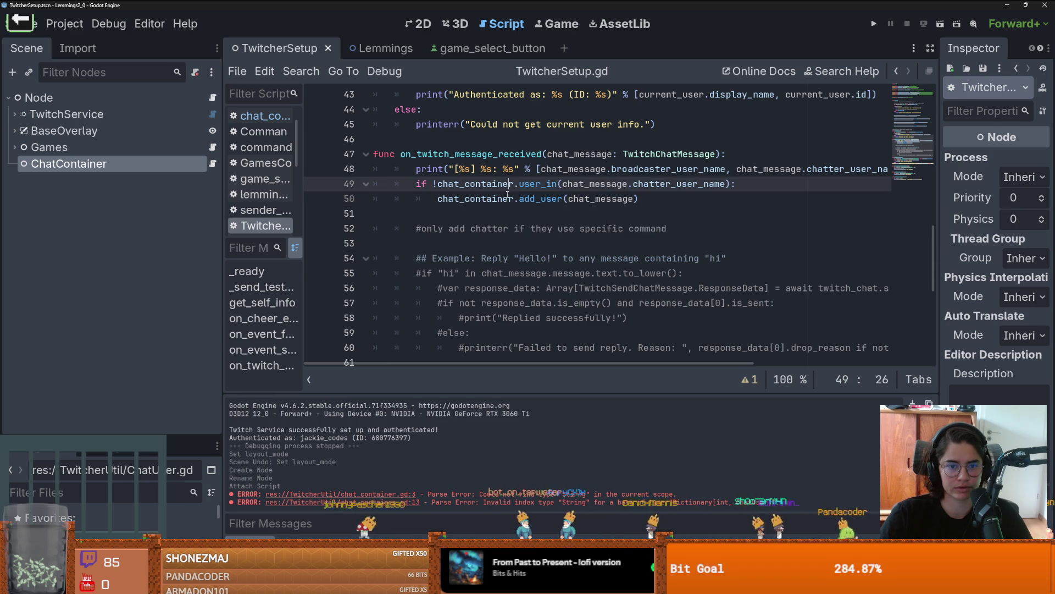
- Insert two blank lines above the user_in check and run the project
{"action": "left_click", "coordinate": [478, 189]}
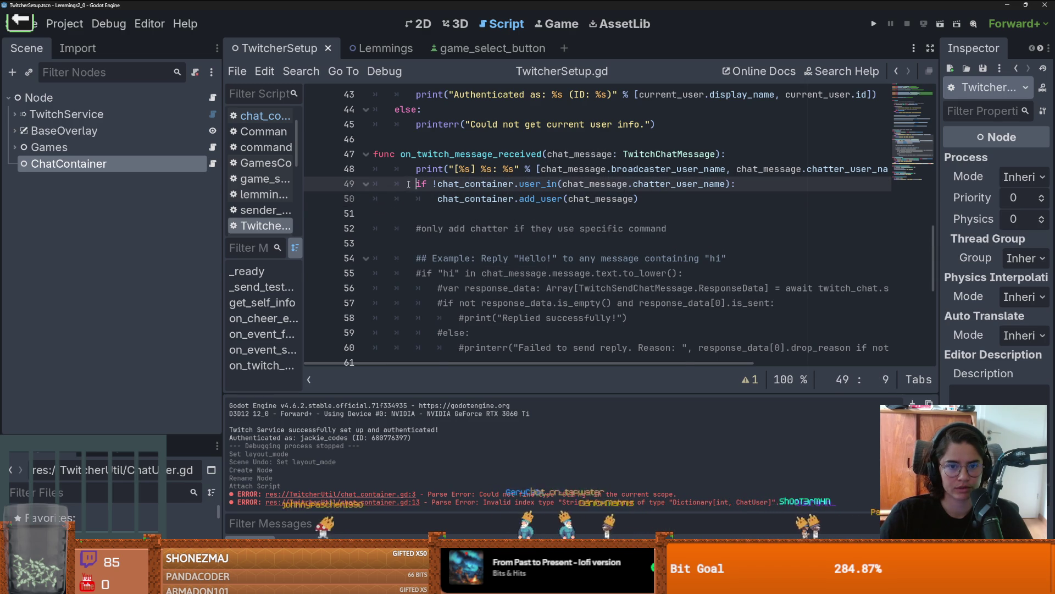
{"action": "key", "text": "Home"}
{"action": "key", "text": "Return"}
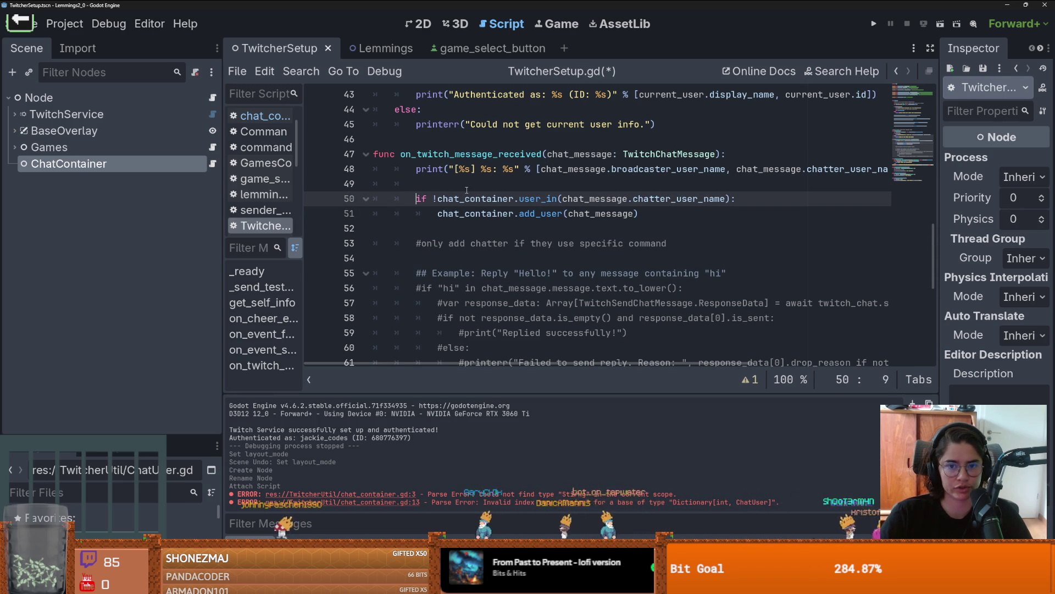
{"action": "key", "text": "Return"}
{"action": "left_click", "coordinate": [466, 189]}
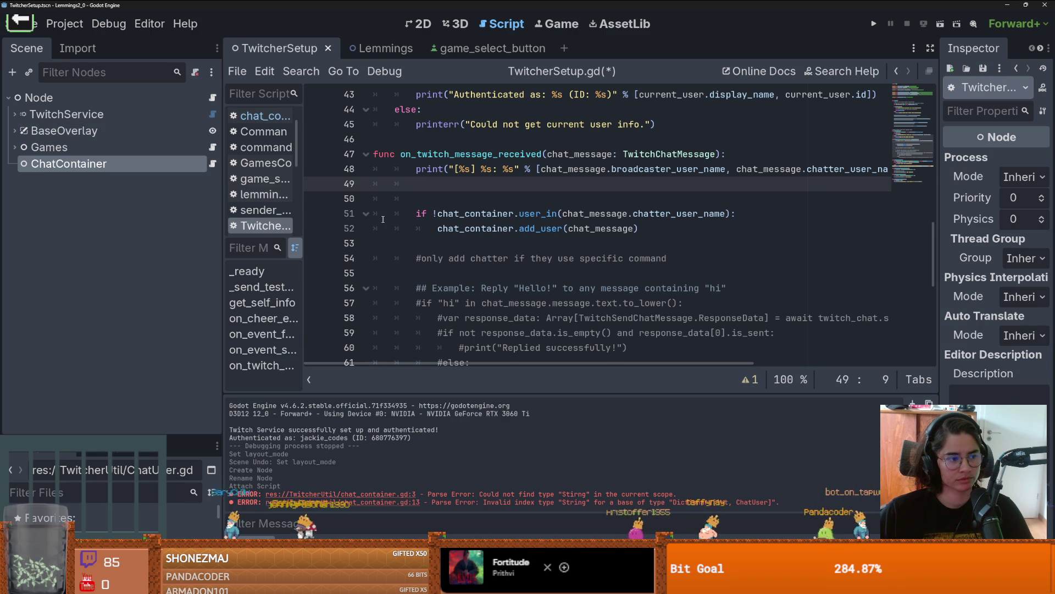
{"action": "left_click", "coordinate": [521, 243]}
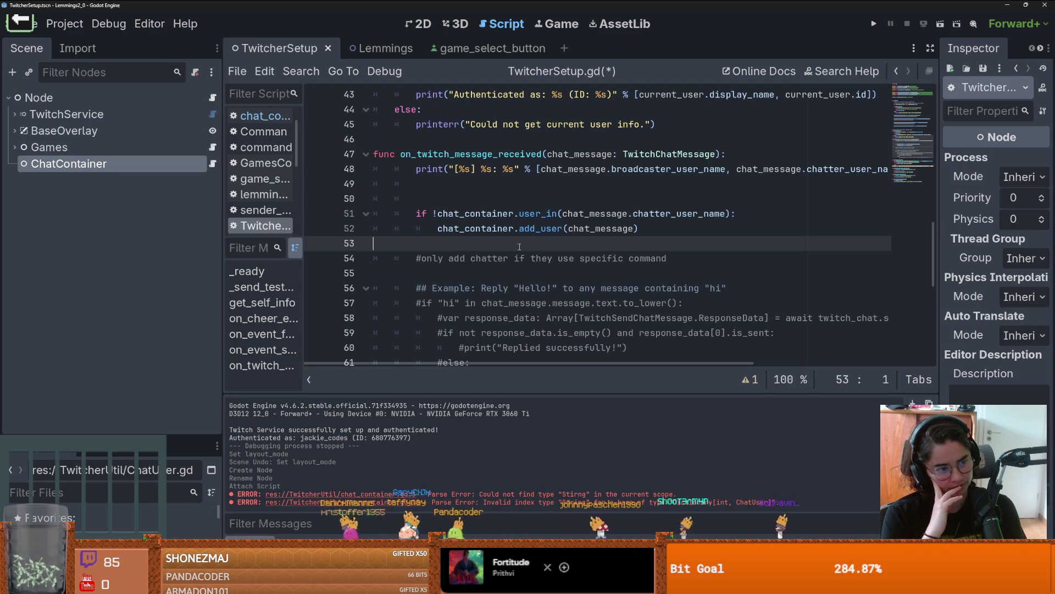
{"action": "left_click", "coordinate": [940, 24]}
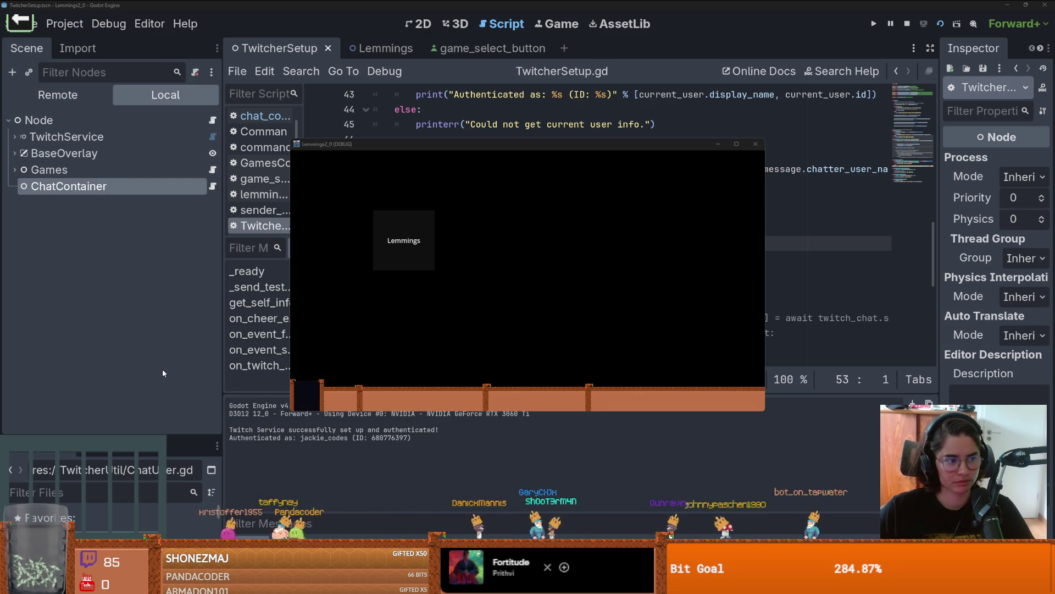
- Show the paused chat_message in the Inspector and examine the chatter's user name and ID
{"action": "left_click", "coordinate": [821, 222]}
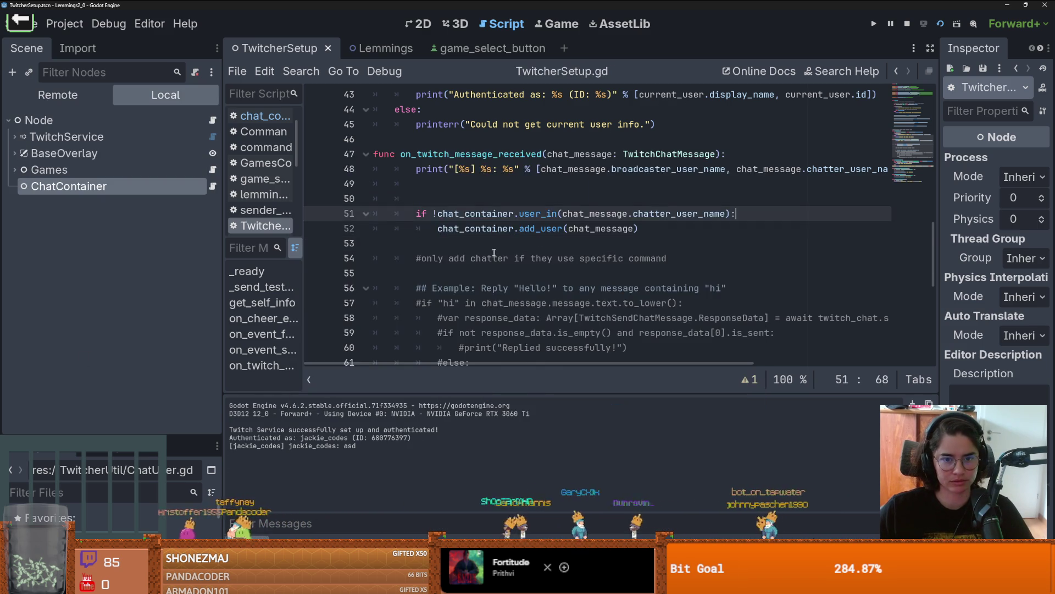
{"action": "scroll", "coordinate": [821, 221], "scroll_direction": "down", "scroll_amount": 1}
{"action": "scroll", "coordinate": [335, 221], "scroll_direction": "up", "scroll_amount": 2}
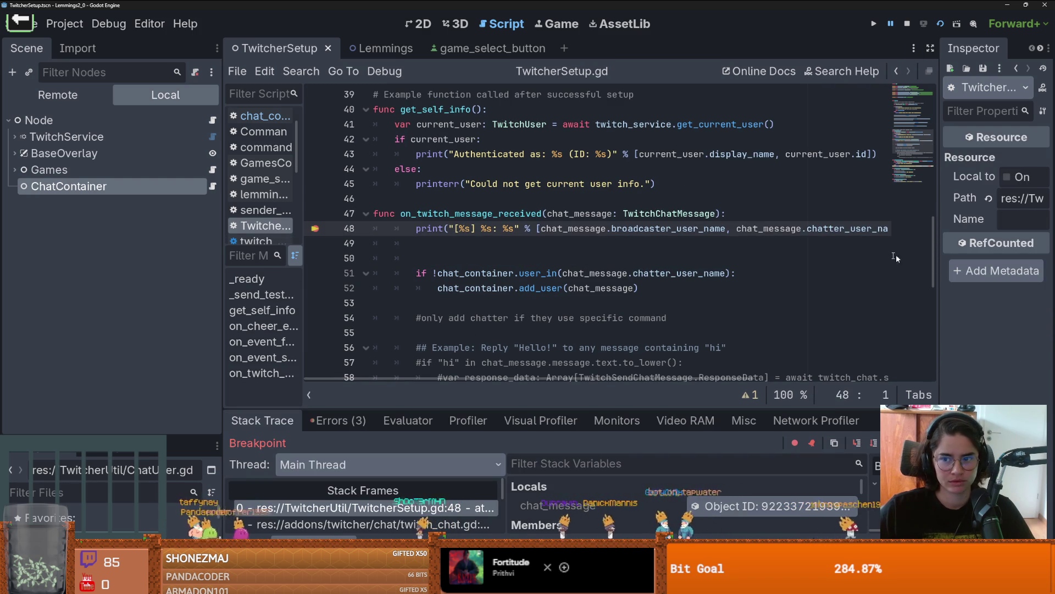
{"action": "left_click_drag", "start_coordinate": [938, 250], "coordinate": [685, 223]}
{"action": "left_click", "coordinate": [544, 516]}
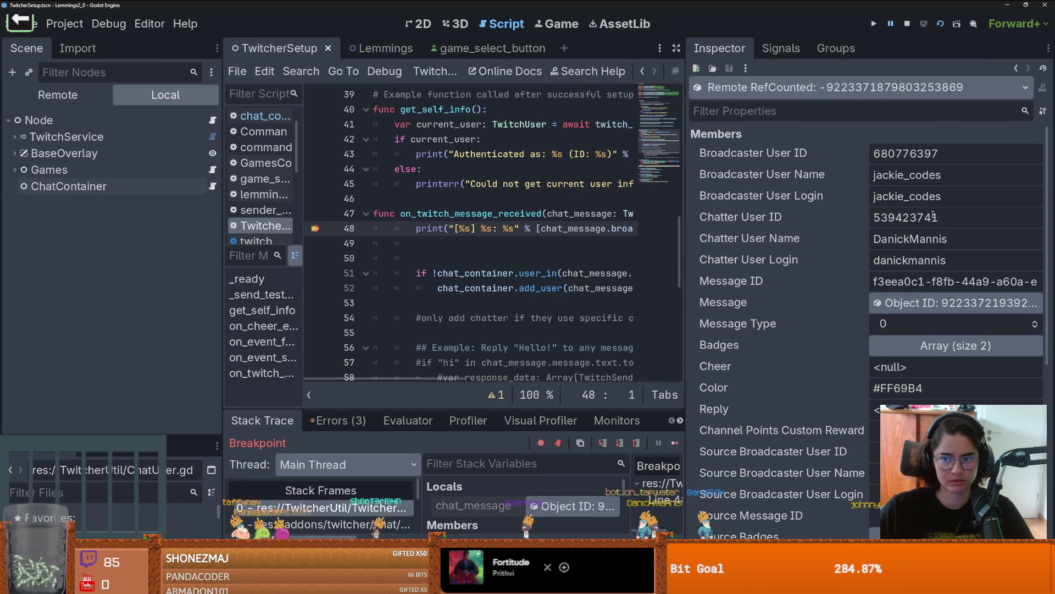
{"action": "double_click", "coordinate": [965, 248]}
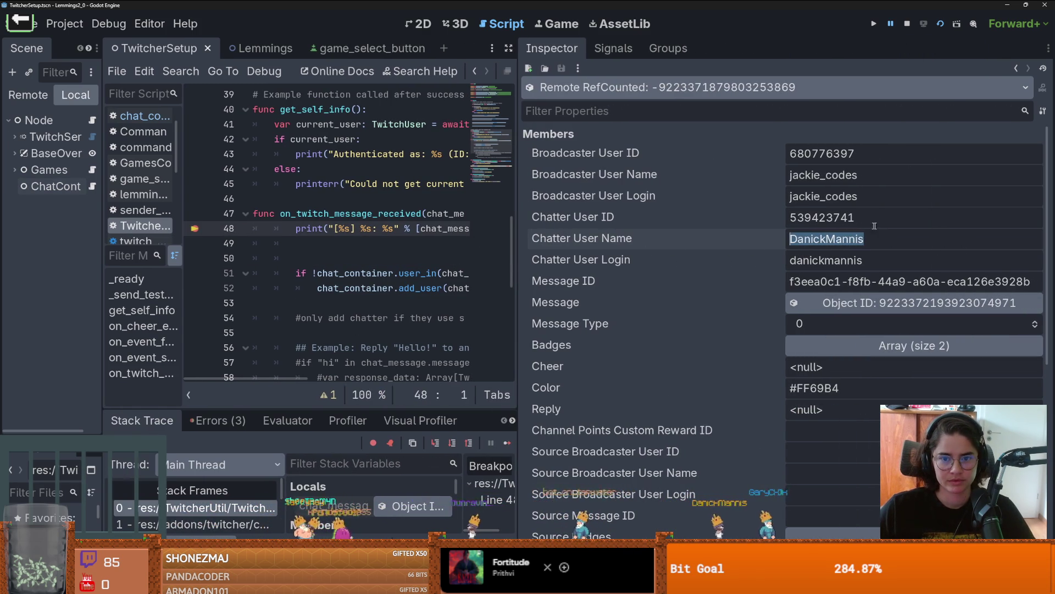
{"action": "double_click", "coordinate": [875, 225]}
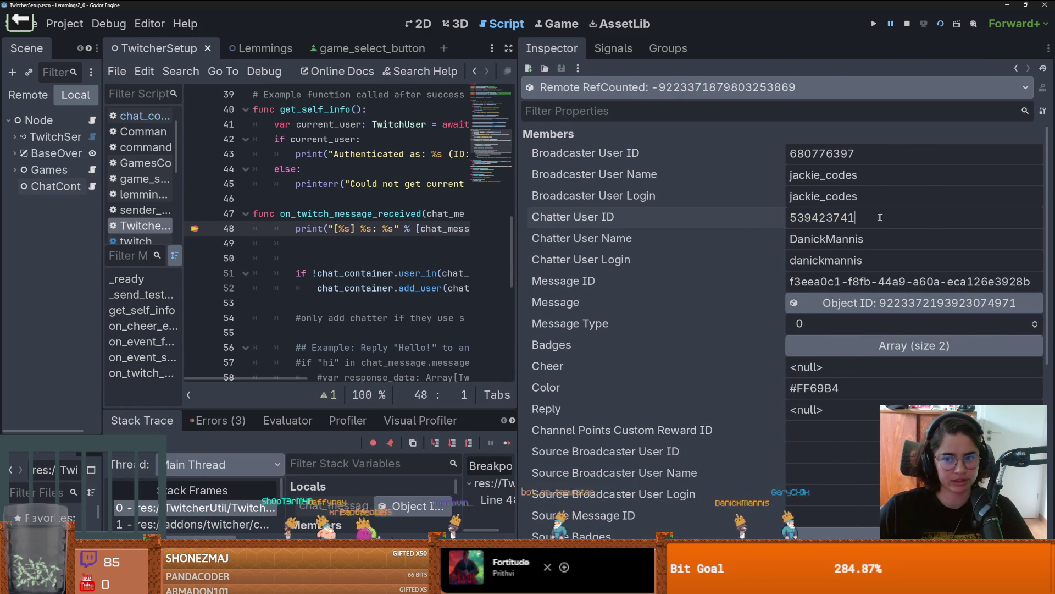
{"action": "left_click_drag", "start_coordinate": [856, 217], "coordinate": [841, 207]}
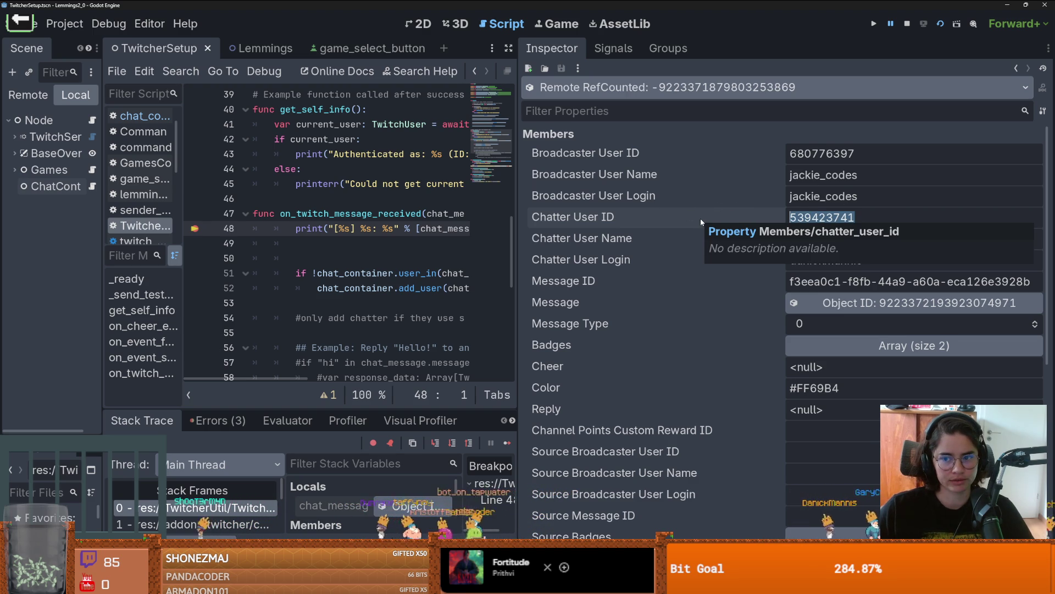
{"action": "left_click", "coordinate": [845, 218]}
{"action": "double_click", "coordinate": [893, 215]}
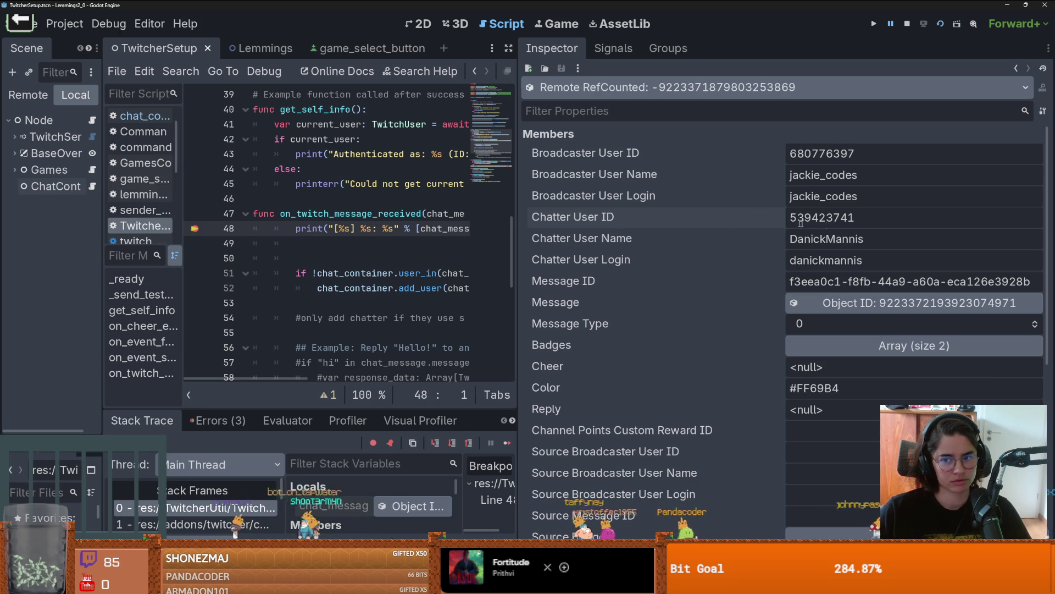
- Expand the message's Badges list and inspect the first and second badges' details
{"action": "left_click", "coordinate": [834, 344]}
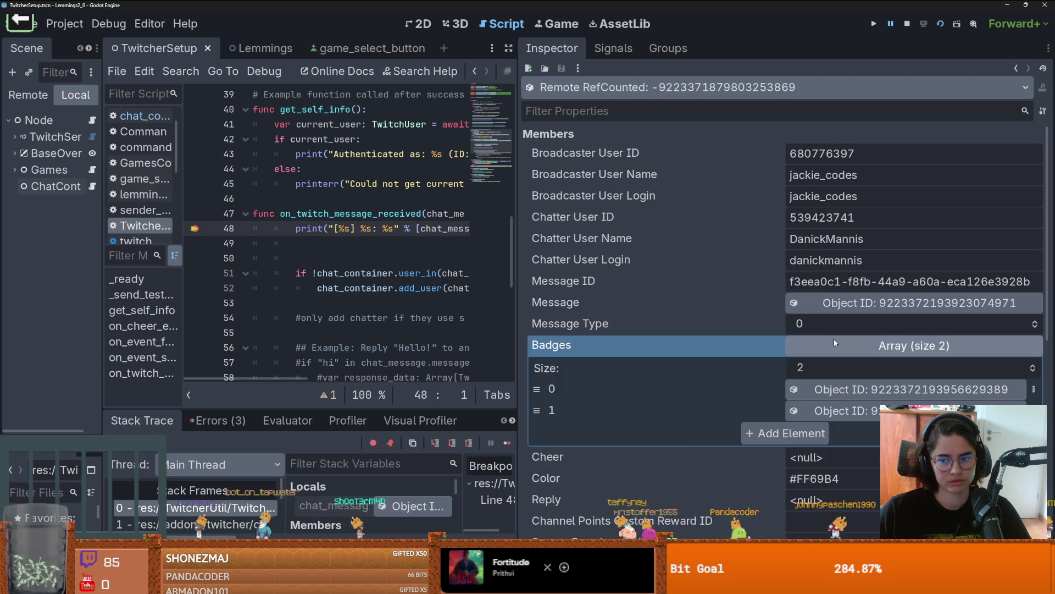
{"action": "scroll", "coordinate": [836, 343], "scroll_direction": "down", "scroll_amount": 5}
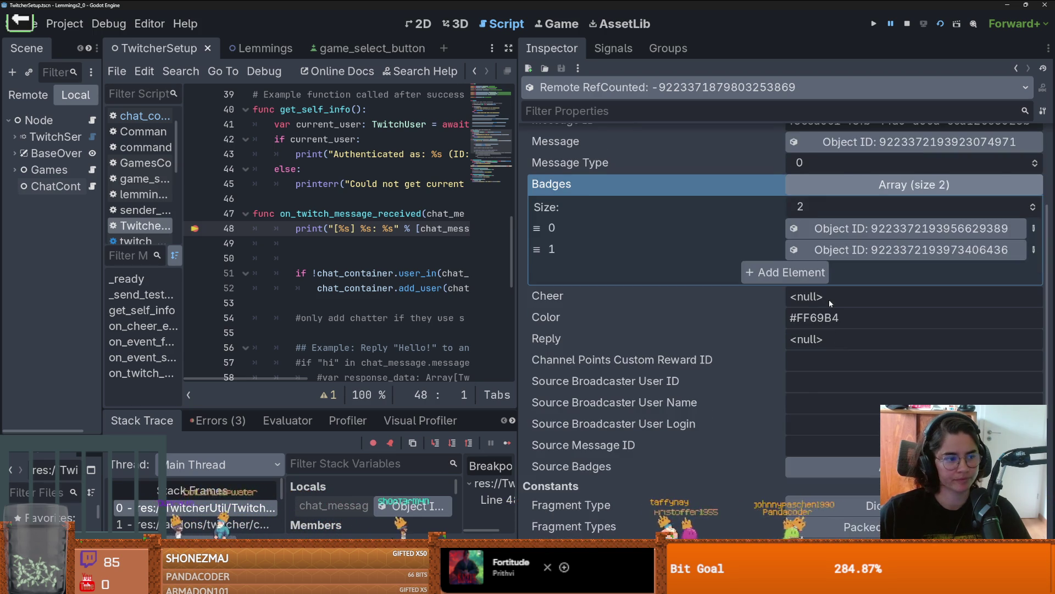
{"action": "scroll", "coordinate": [828, 299], "scroll_direction": "up", "scroll_amount": 2}
{"action": "scroll", "coordinate": [830, 304], "scroll_direction": "up", "scroll_amount": 2}
{"action": "left_click", "coordinate": [852, 332]}
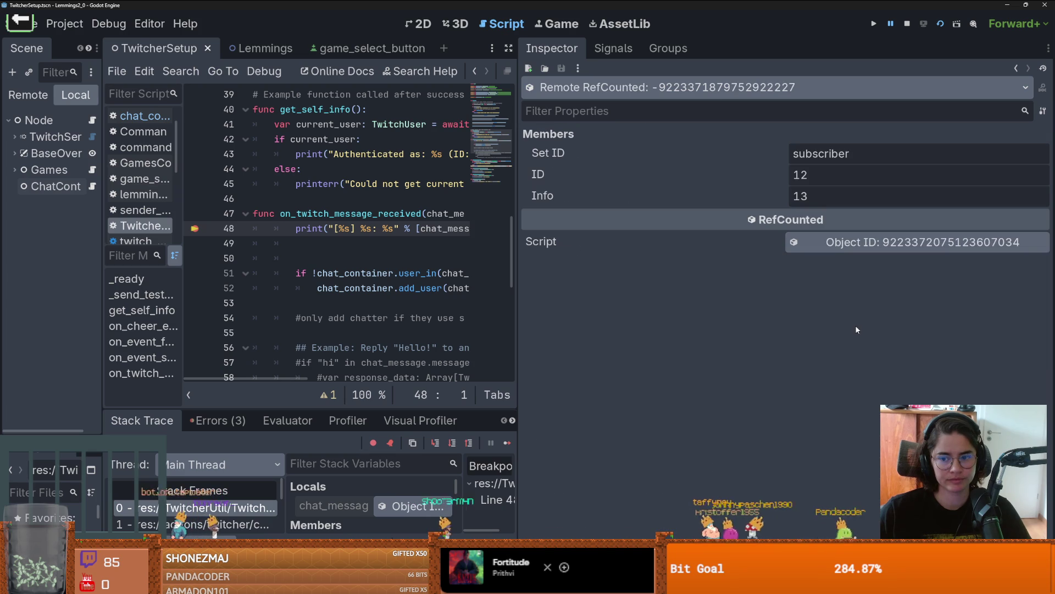
{"action": "left_click", "coordinate": [825, 154]}
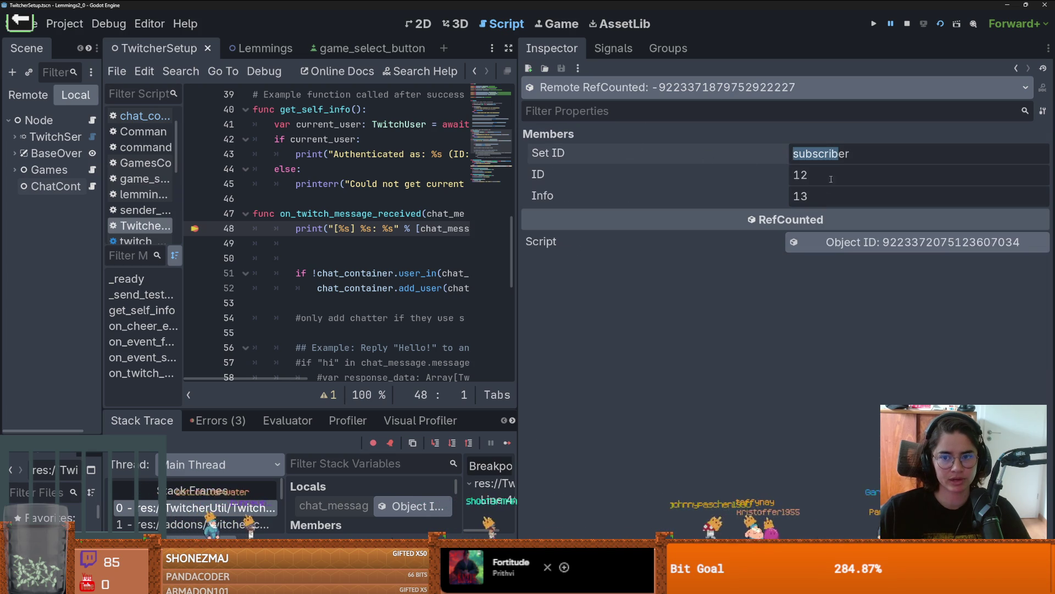
{"action": "key", "text": "Tab"}
{"action": "key", "text": "Tab"}
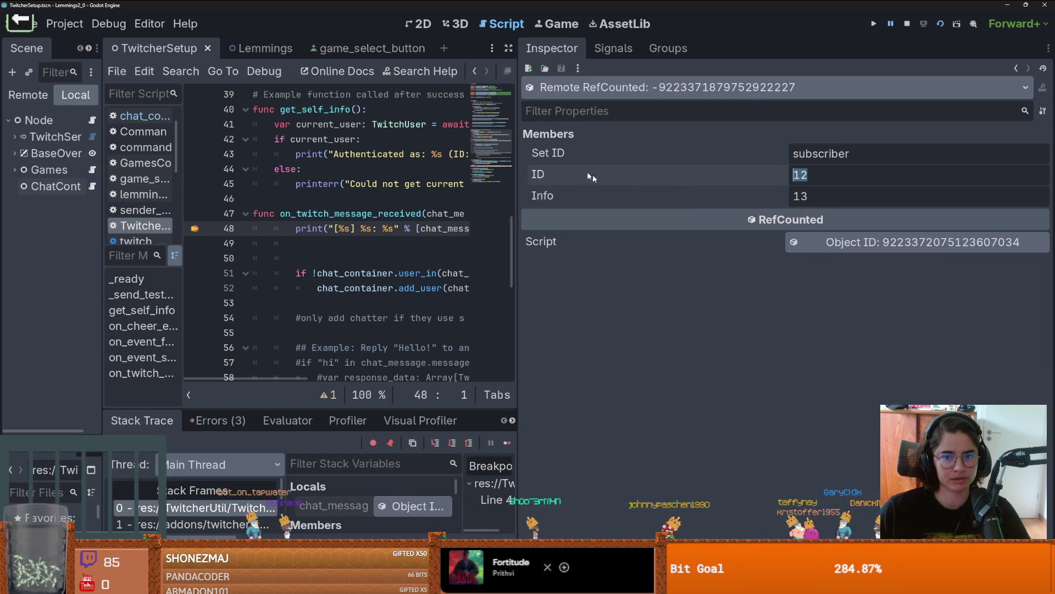
{"action": "left_click", "coordinate": [1016, 70]}
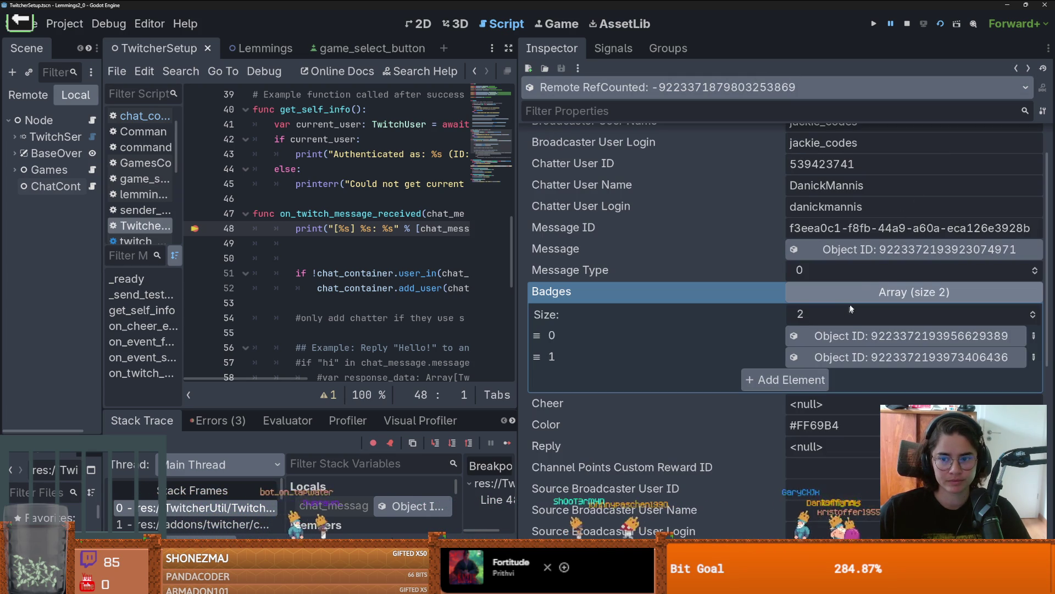
{"action": "left_click", "coordinate": [879, 356]}
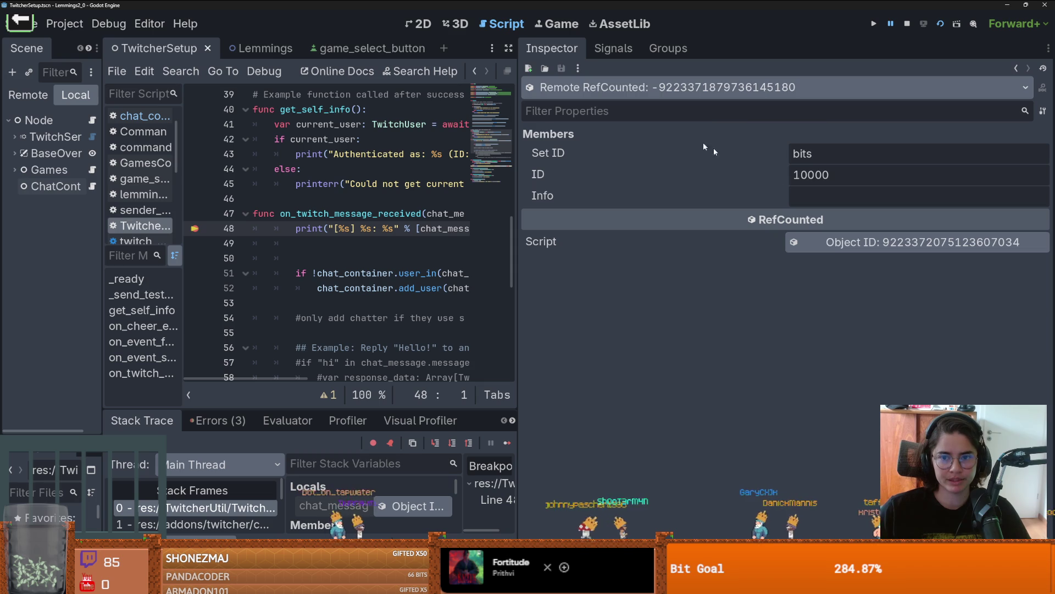
{"action": "left_click", "coordinate": [1016, 69]}
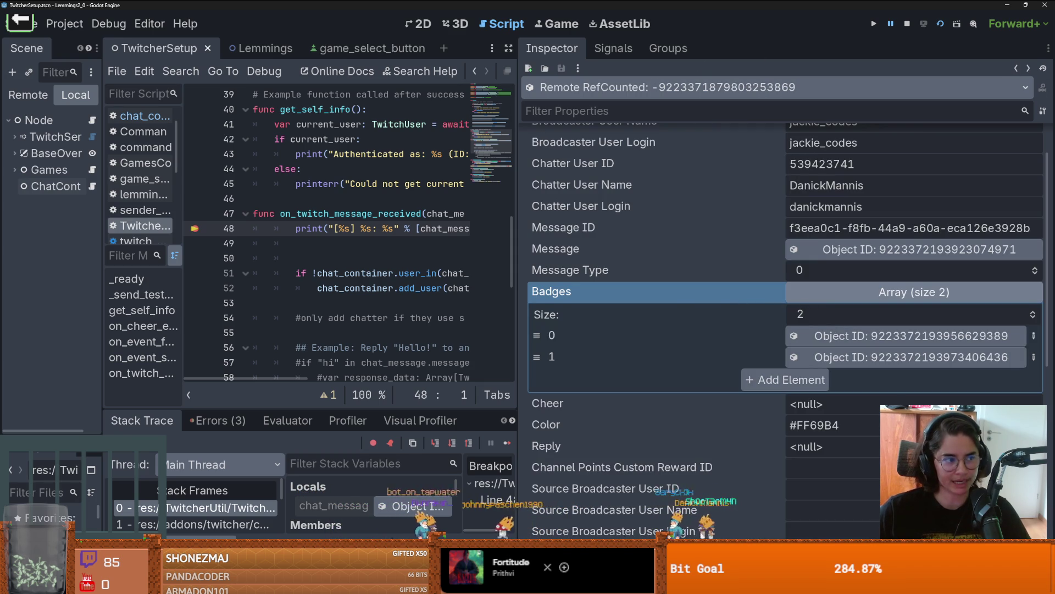
{"action": "scroll", "coordinate": [817, 278], "scroll_direction": "up", "scroll_amount": 2}
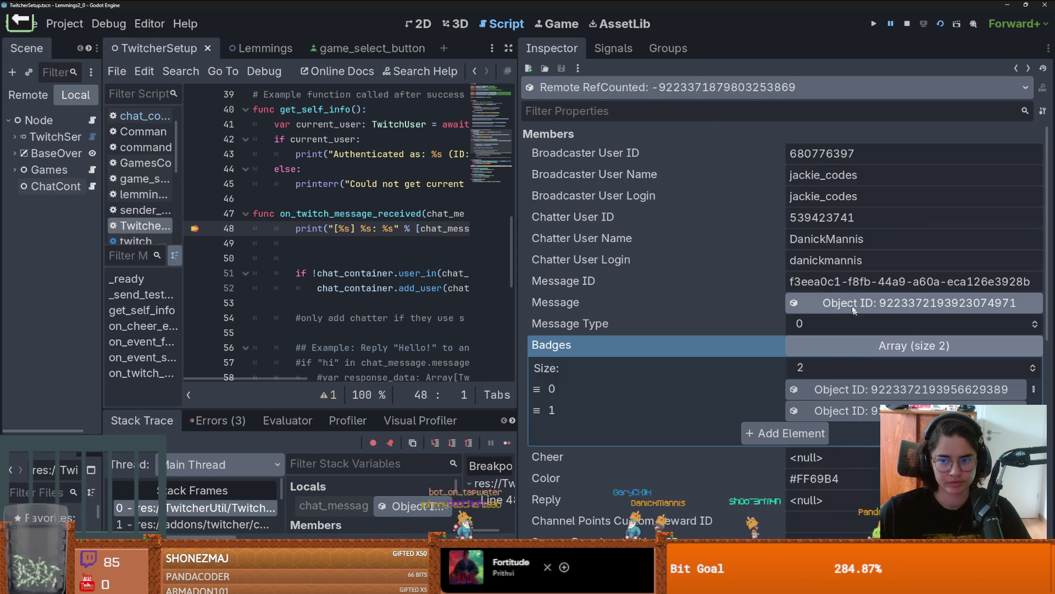
{"action": "left_click", "coordinate": [859, 355]}
- Inspect the Fragment Type dictionary, the message content object and its first fragment
{"action": "scroll", "coordinate": [838, 330], "scroll_direction": "down", "scroll_amount": 4}
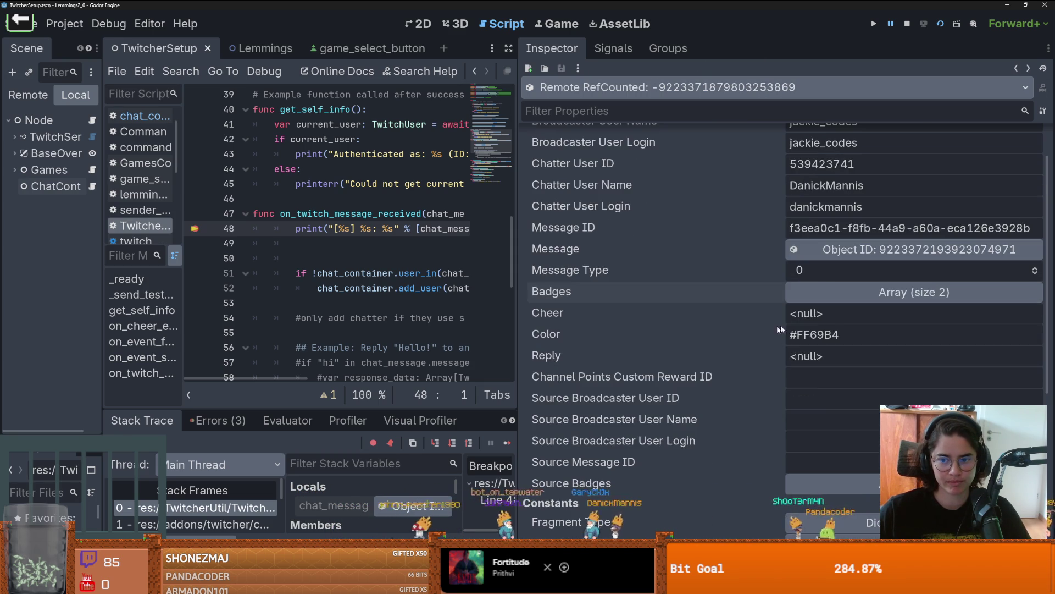
{"action": "scroll", "coordinate": [836, 326], "scroll_direction": "down", "scroll_amount": 4}
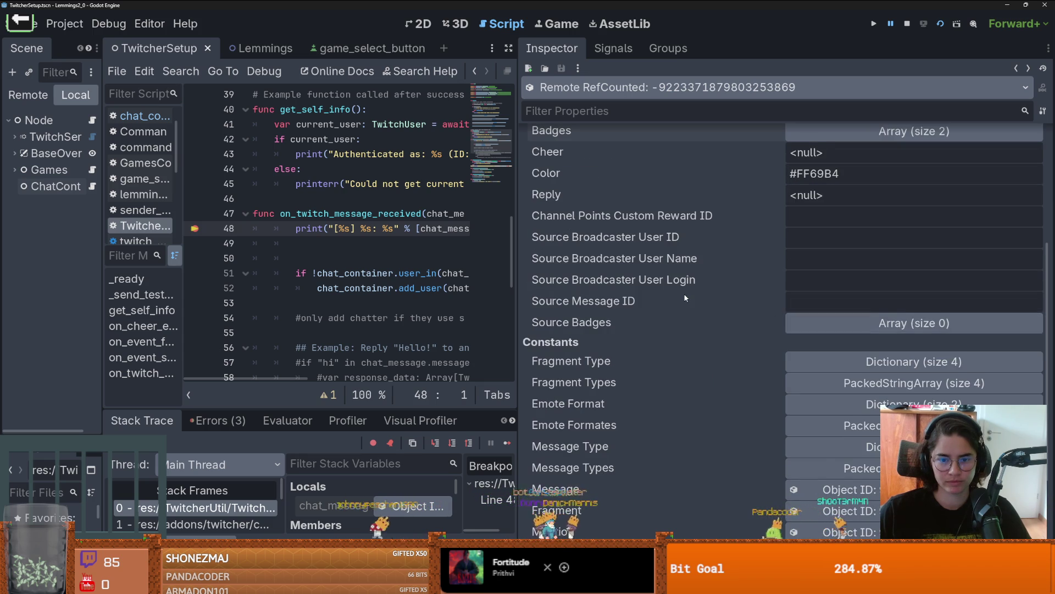
{"action": "scroll", "coordinate": [846, 322], "scroll_direction": "down", "scroll_amount": 2}
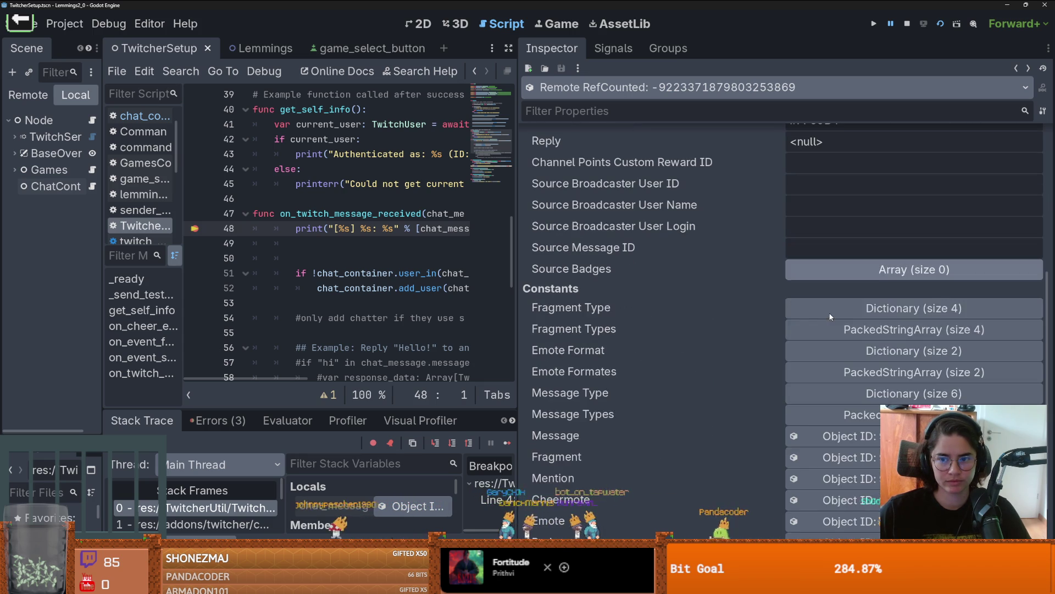
{"action": "left_click", "coordinate": [852, 316]}
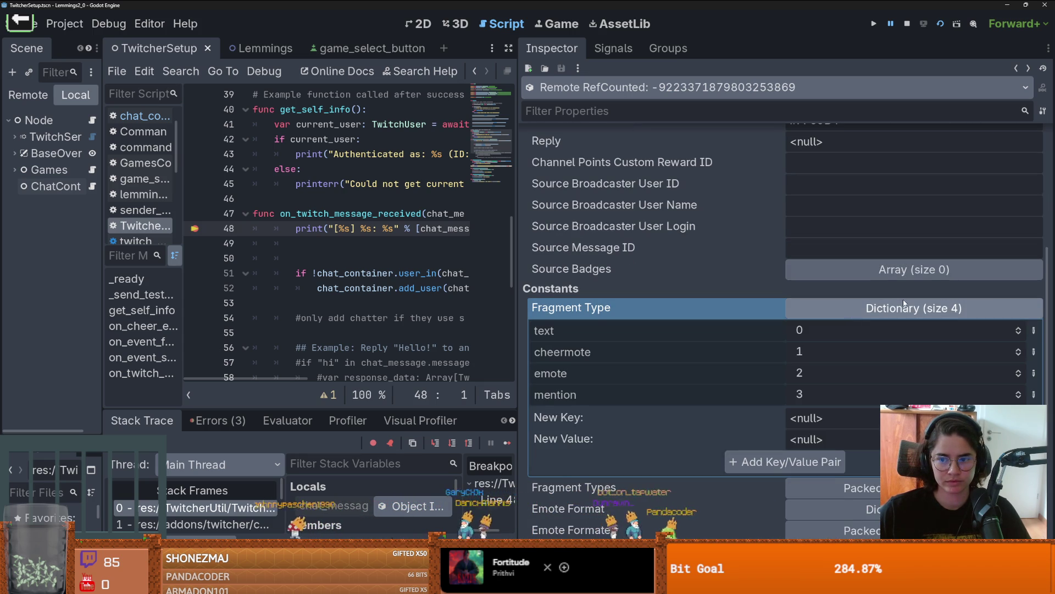
{"action": "left_click", "coordinate": [791, 319]}
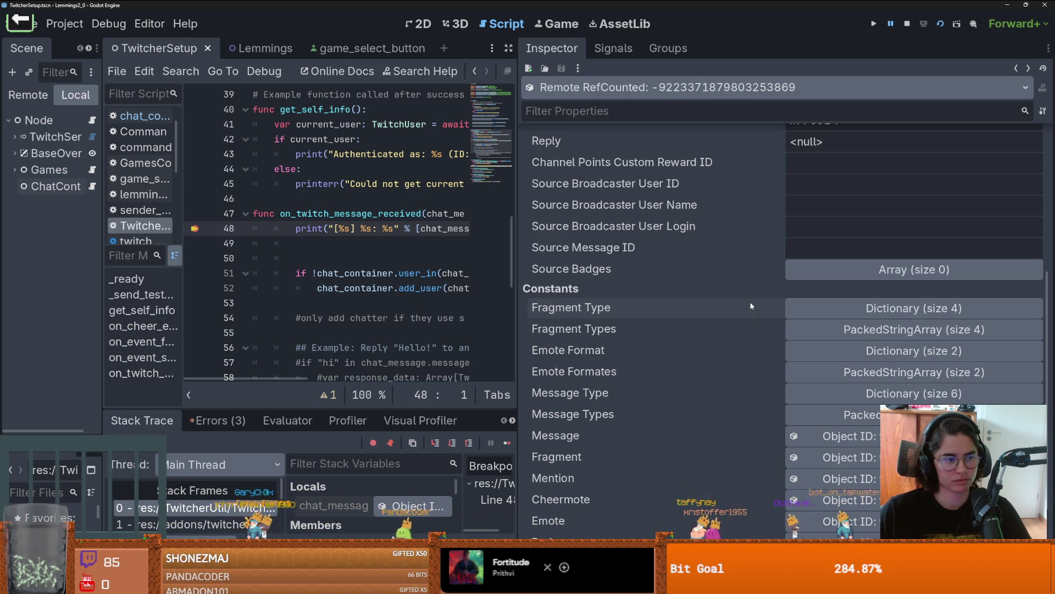
{"action": "scroll", "coordinate": [751, 306], "scroll_direction": "up", "scroll_amount": 5}
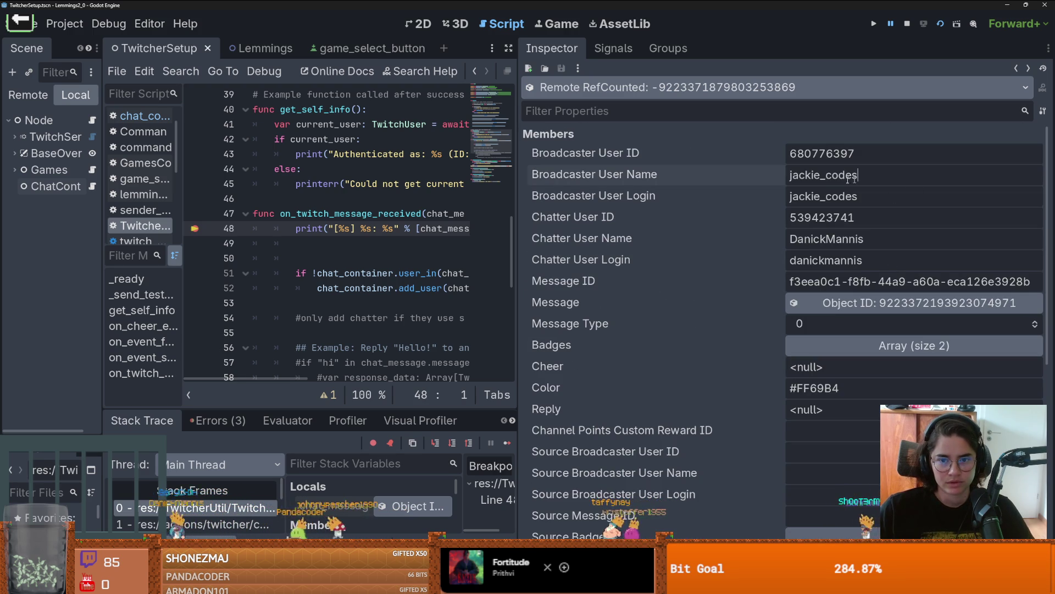
{"action": "scroll", "coordinate": [766, 269], "scroll_direction": "down", "scroll_amount": 2}
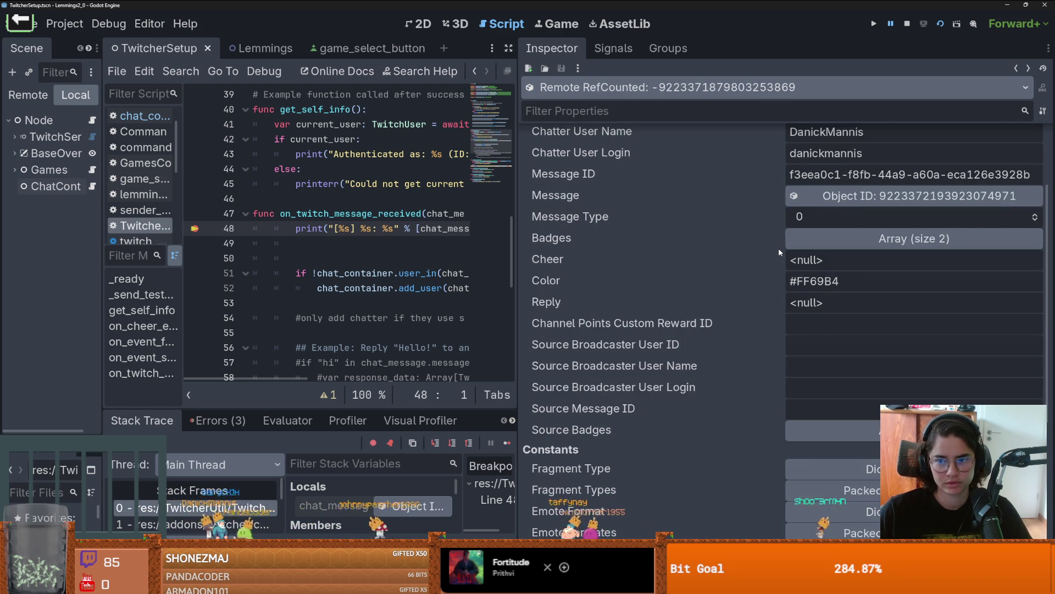
{"action": "scroll", "coordinate": [779, 252], "scroll_direction": "up", "scroll_amount": 1}
{"action": "left_click_drag", "start_coordinate": [835, 228], "coordinate": [995, 228]}
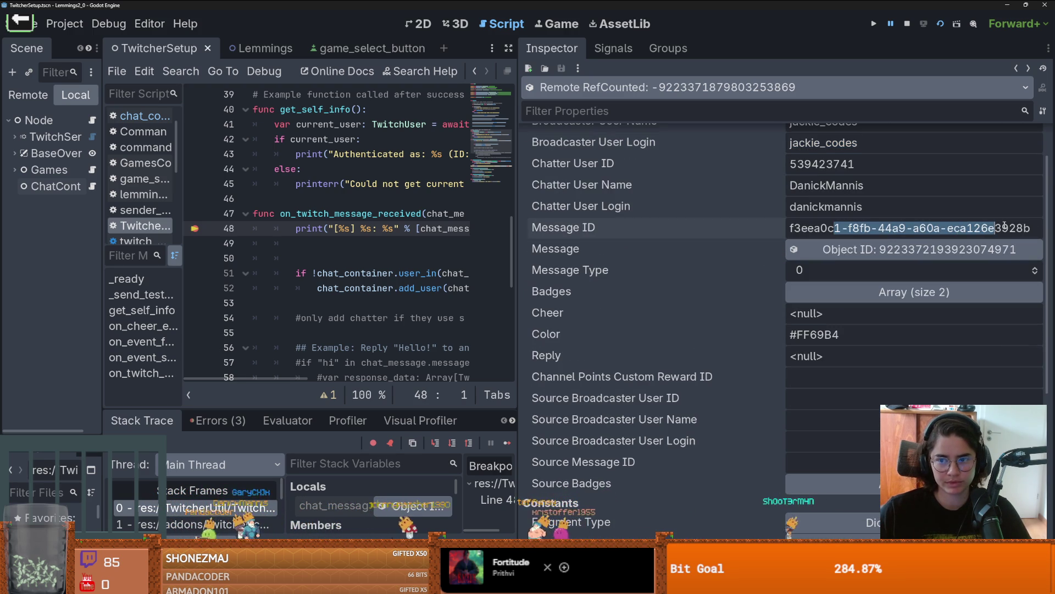
{"action": "left_click", "coordinate": [891, 249]}
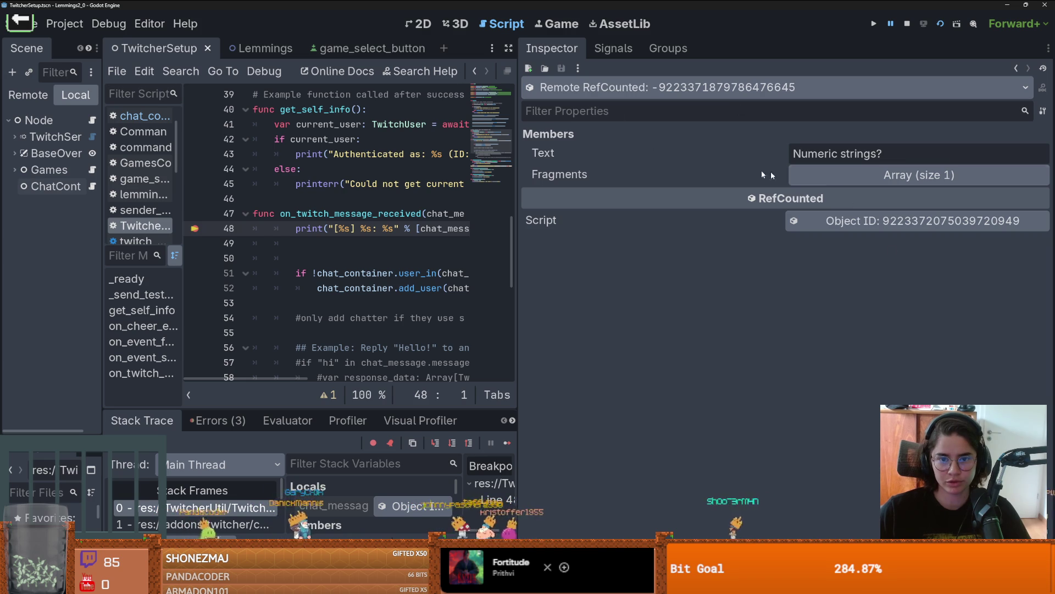
{"action": "left_click", "coordinate": [869, 180]}
{"action": "left_click", "coordinate": [839, 217]}
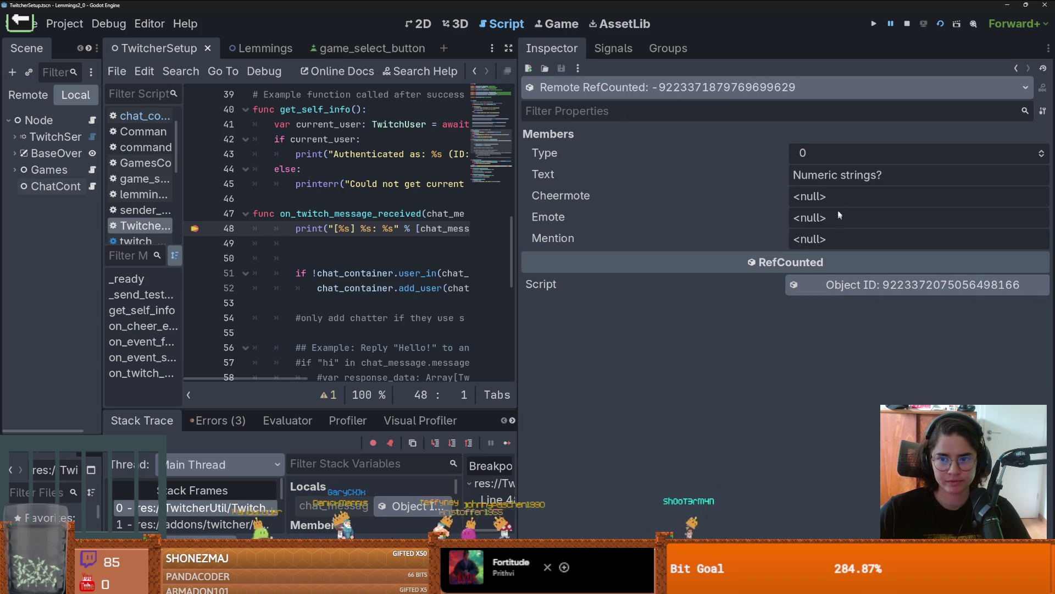
{"action": "left_click", "coordinate": [1017, 69]}
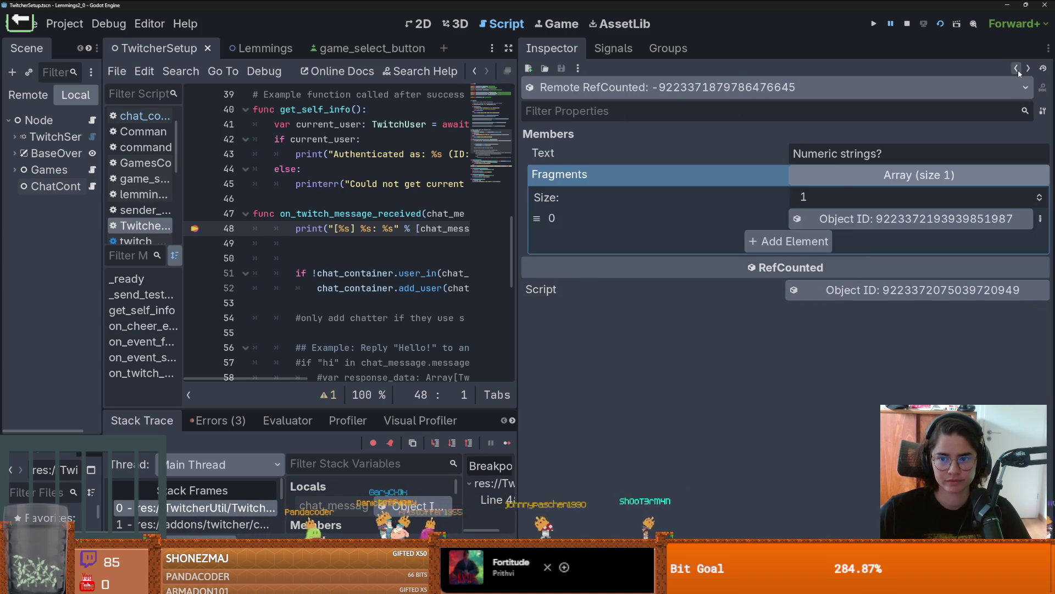
{"action": "left_click", "coordinate": [1017, 68]}
- Check the chat colour value #FF69B4, then widen the code editor and Scene dock
{"action": "scroll", "coordinate": [828, 260], "scroll_direction": "down", "scroll_amount": 1}
{"action": "scroll", "coordinate": [828, 260], "scroll_direction": "down", "scroll_amount": 1}
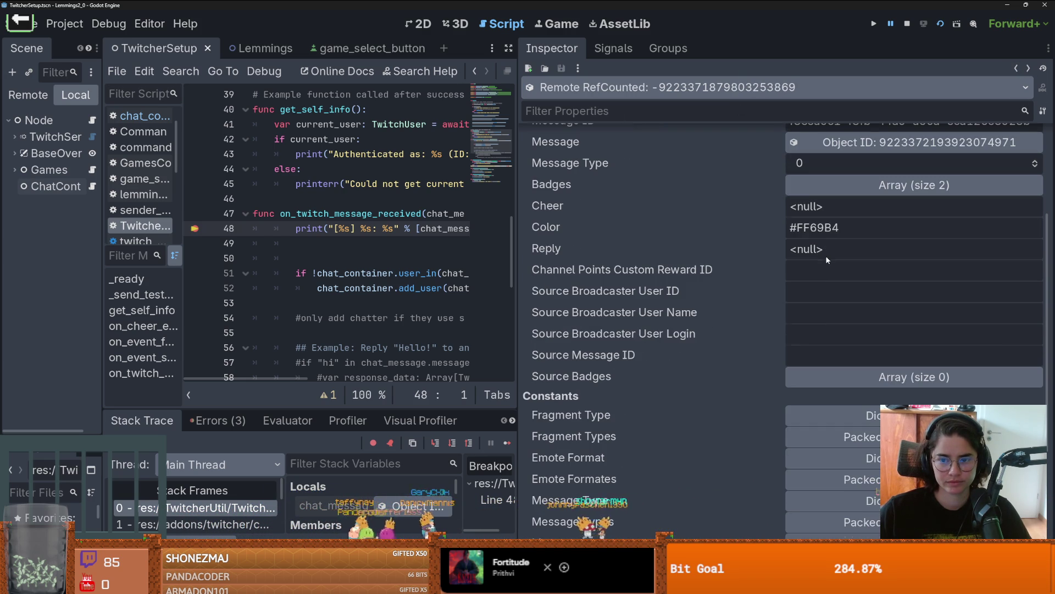
{"action": "double_click", "coordinate": [847, 229]}
{"action": "left_click", "coordinate": [878, 228]}
{"action": "scroll", "coordinate": [756, 230], "scroll_direction": "down", "scroll_amount": 1}
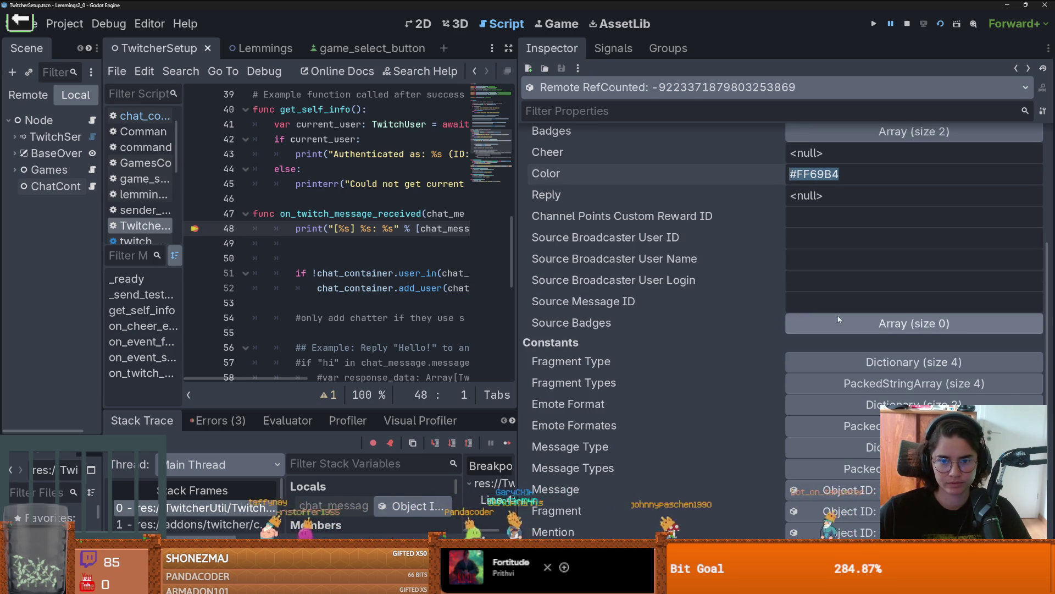
{"action": "scroll", "coordinate": [770, 306], "scroll_direction": "down", "scroll_amount": 3}
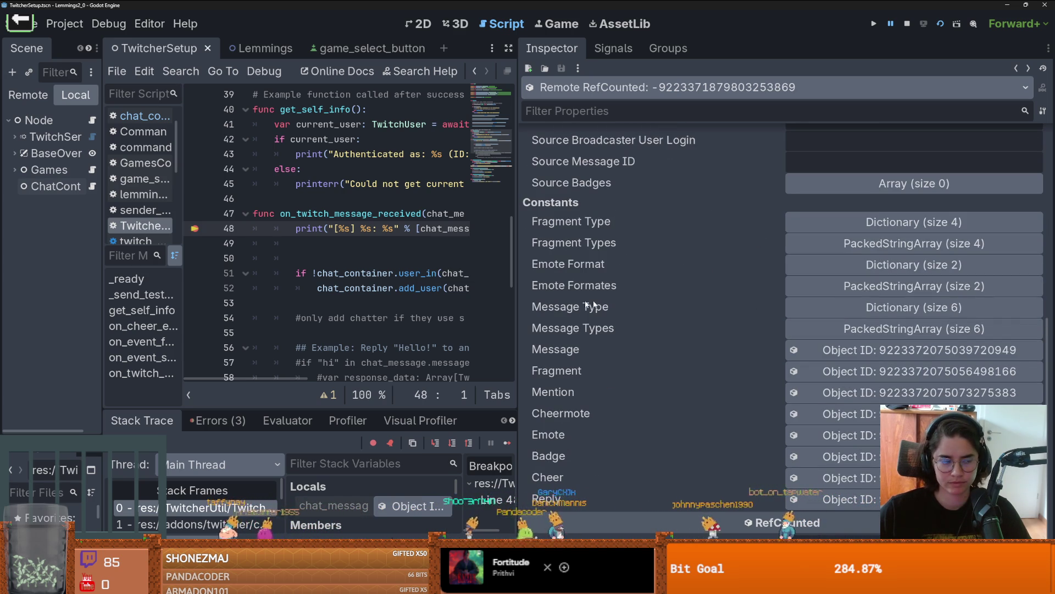
{"action": "mouse_move", "coordinate": [516, 287]}
{"action": "left_mouse_down"}
{"action": "mouse_move", "coordinate": [745, 280]}
{"action": "mouse_move", "coordinate": [659, 278]}
{"action": "left_mouse_up"}
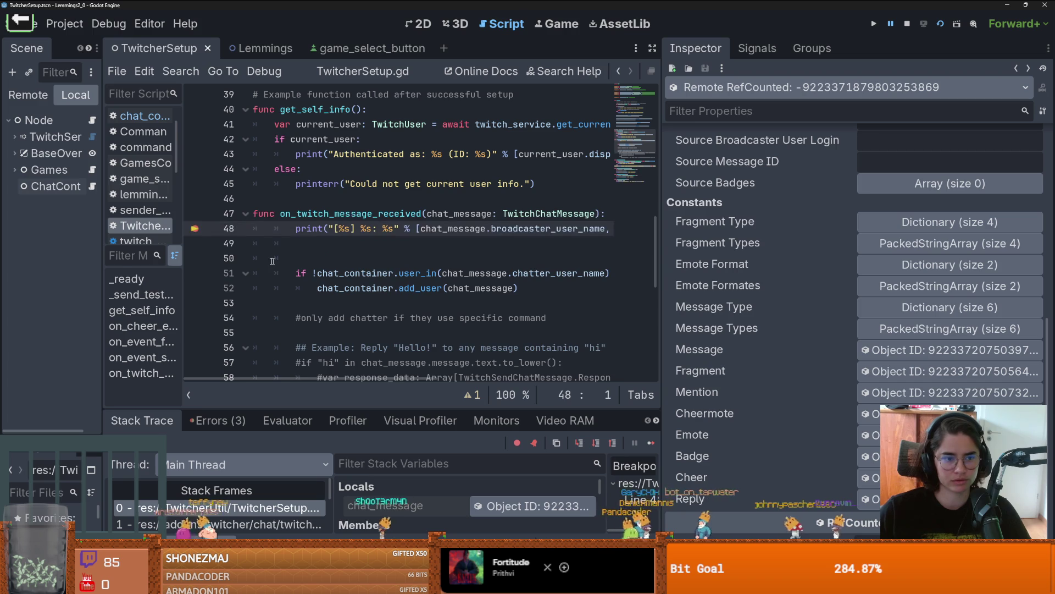
{"action": "left_click_drag", "start_coordinate": [101, 257], "coordinate": [209, 257]}
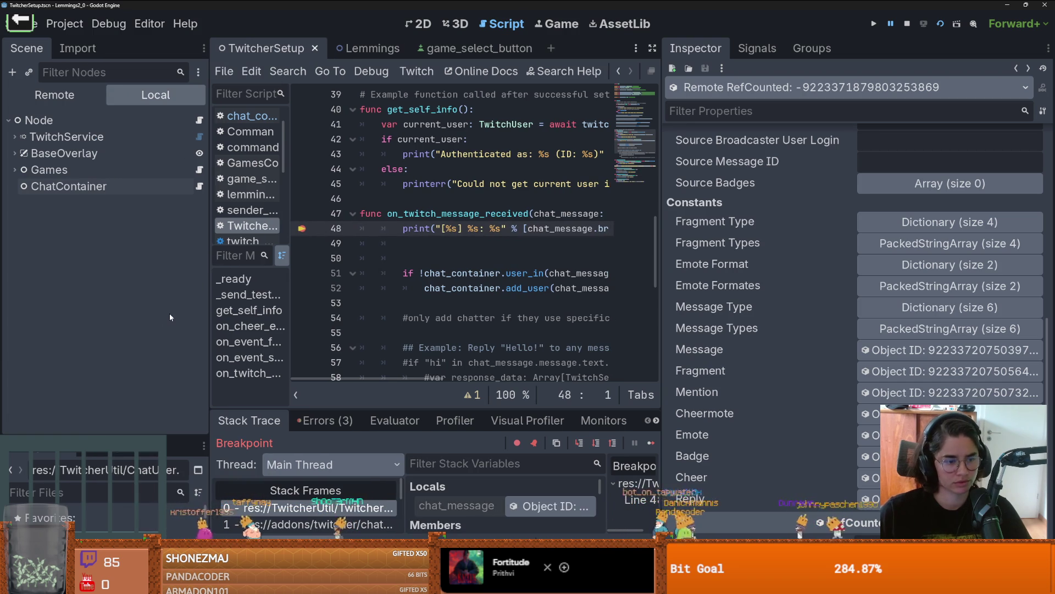
- Open ChatUser.gd from the FileSystem and declare 'var color' below chat_name
{"action": "left_click", "coordinate": [131, 48]}
{"action": "left_click", "coordinate": [45, 409]}
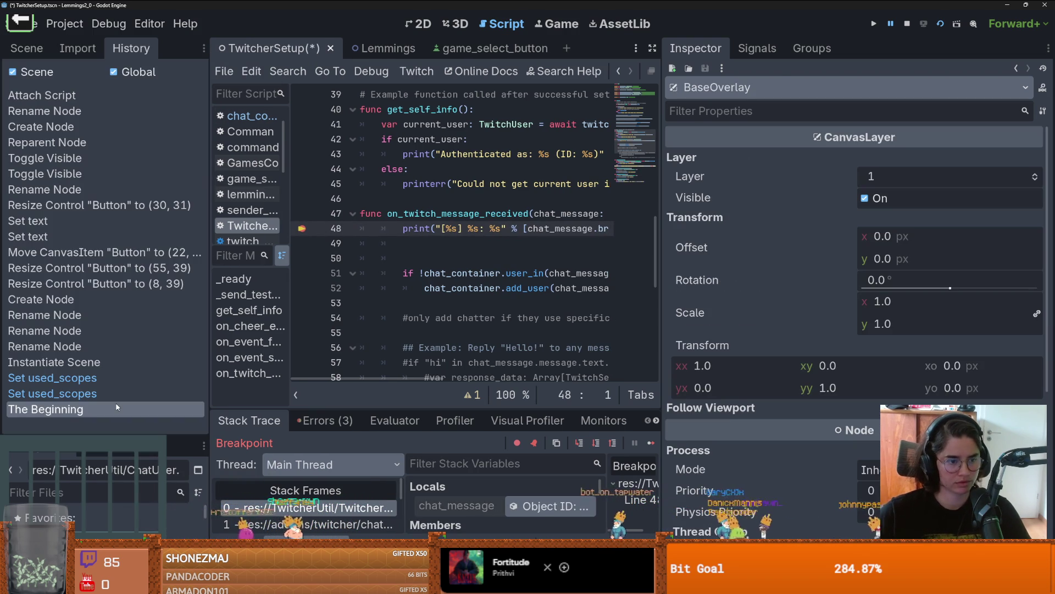
{"action": "left_click", "coordinate": [42, 51]}
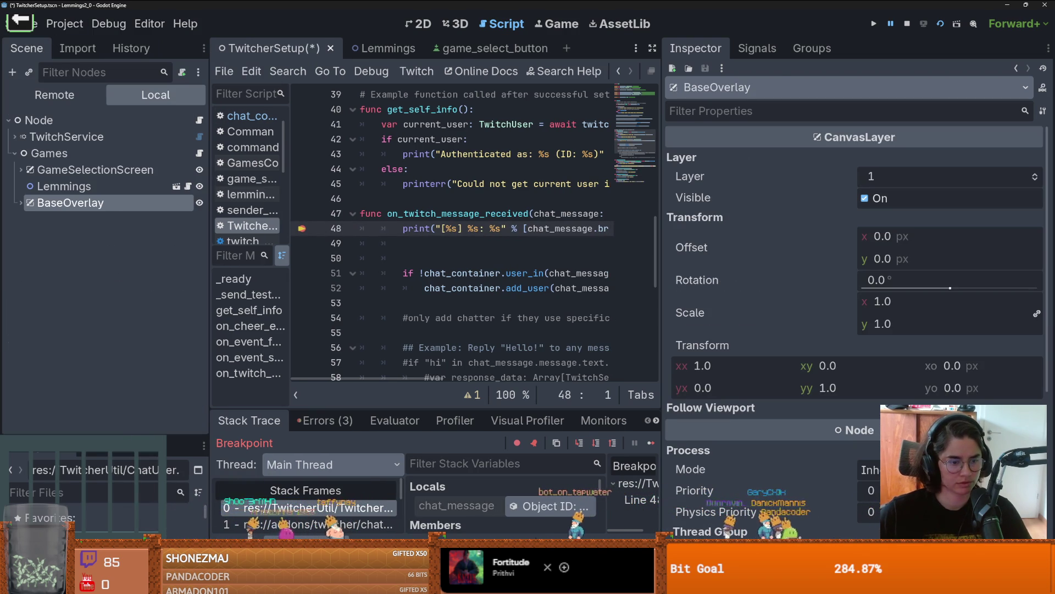
{"action": "left_click_drag", "start_coordinate": [122, 434], "coordinate": [122, 236]}
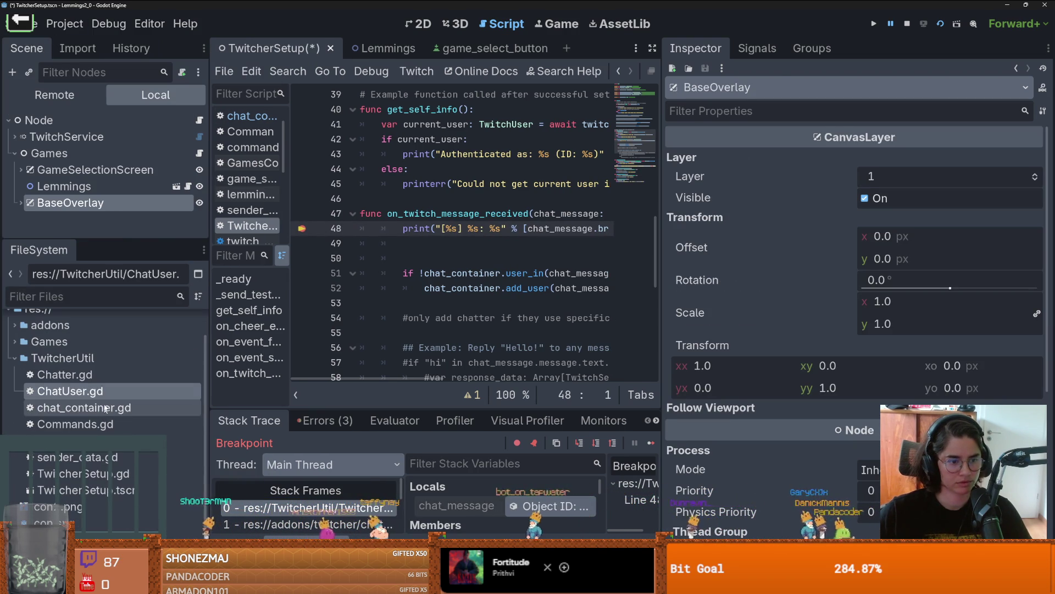
{"action": "scroll", "coordinate": [82, 385], "scroll_direction": "down", "scroll_amount": 1}
{"action": "double_click", "coordinate": [71, 390]}
{"action": "left_click_drag", "start_coordinate": [664, 255], "coordinate": [939, 255]}
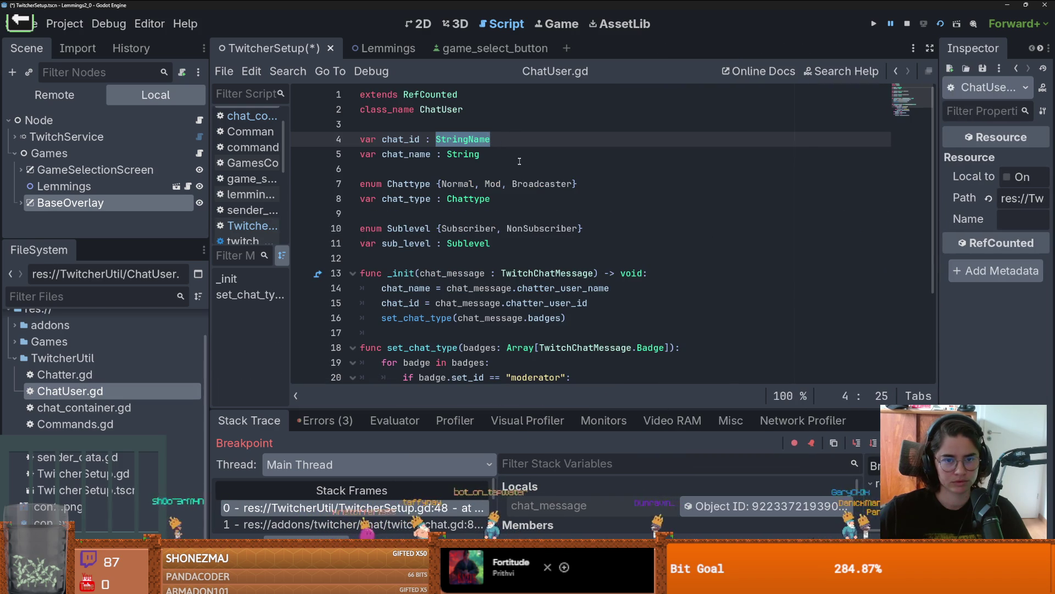
{"action": "left_click", "coordinate": [538, 154]}
{"action": "key", "text": "Return"}
{"action": "type", "text": "var color : S"}
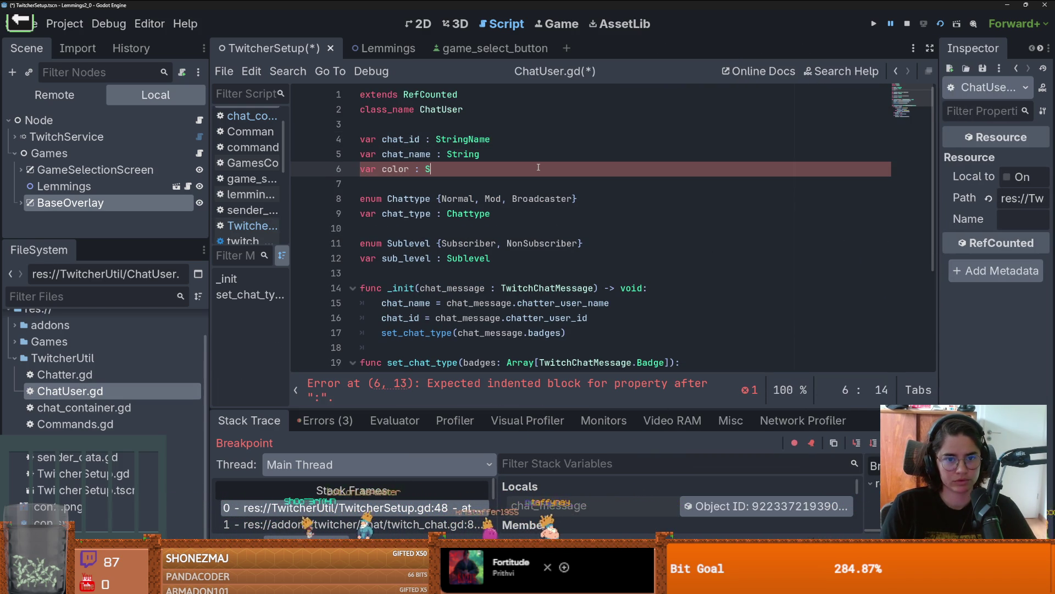
{"action": "key", "text": "Return"}
- Add an 'if chat_message.color:' check after the chat_id assignment in _init
{"action": "scroll", "coordinate": [577, 178], "scroll_direction": "down", "scroll_amount": 3}
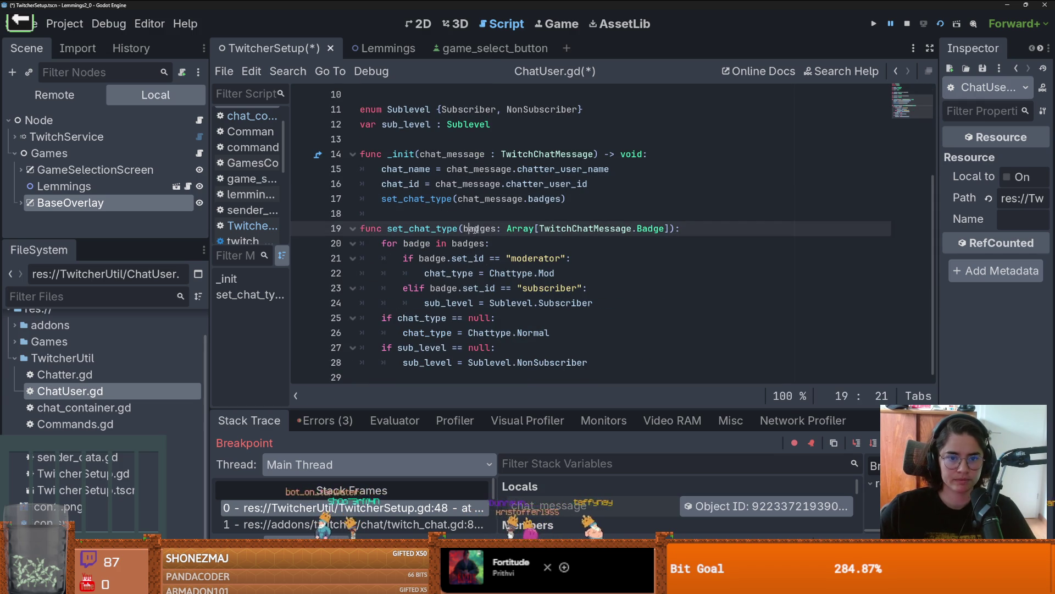
{"action": "left_click", "coordinate": [611, 187]}
{"action": "key", "text": "Return"}
{"action": "key", "text": "ctrl+space"}
{"action": "key", "text": "Escape"}
{"action": "key", "text": "Return"}
{"action": "type", "text": "ig ch"}
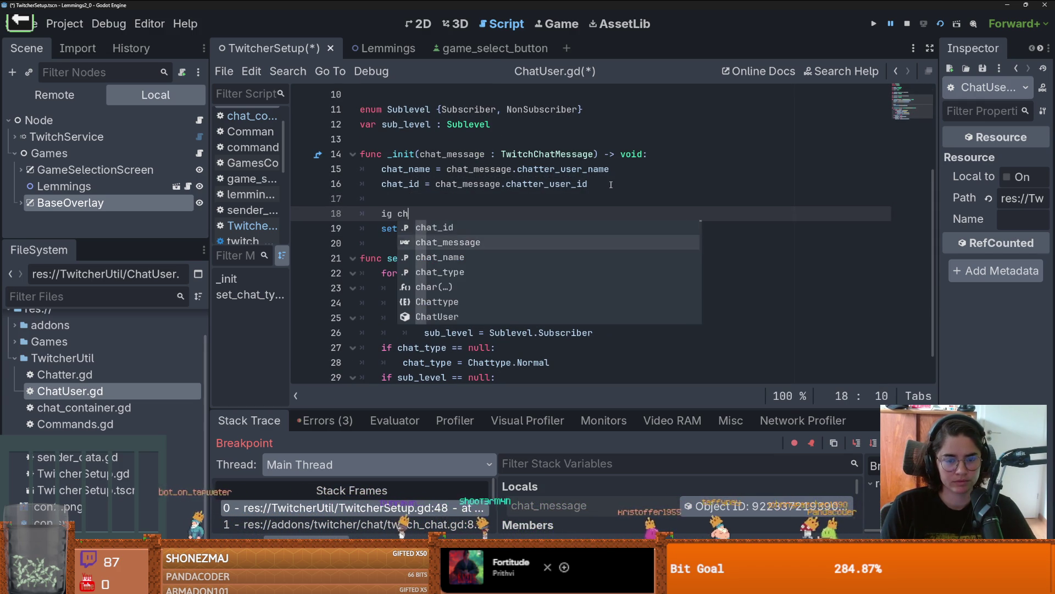
{"action": "key", "text": "Down"}
{"action": "key", "text": "Return"}
{"action": "type", "text": ".col"}
{"action": "key", "text": "BackSpace"}
{"action": "key", "text": "BackSpace"}
{"action": "key", "text": "BackSpace"}
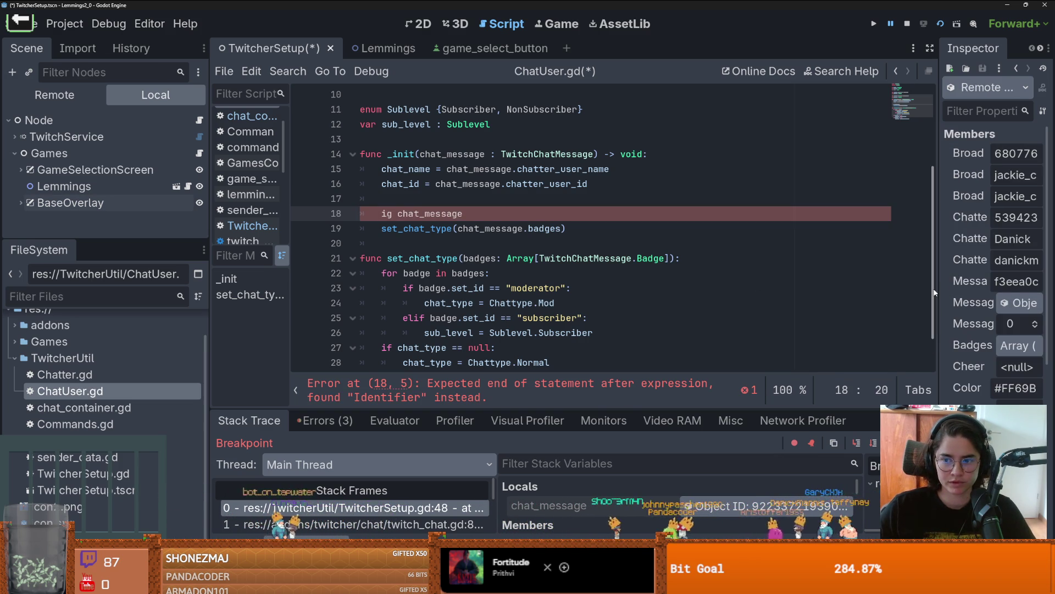
{"action": "left_click_drag", "start_coordinate": [934, 291], "coordinate": [735, 291]}
{"action": "key", "text": "BackSpace"}
{"action": "key", "text": "BackSpace"}
{"action": "key", "text": "BackSpace"}
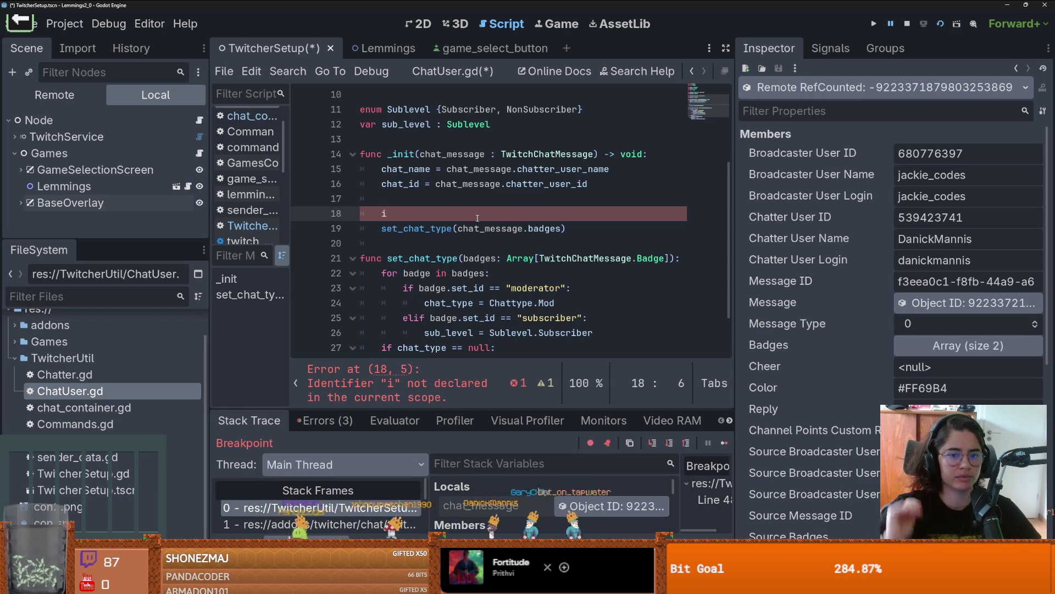
{"action": "type", "text": "f "}
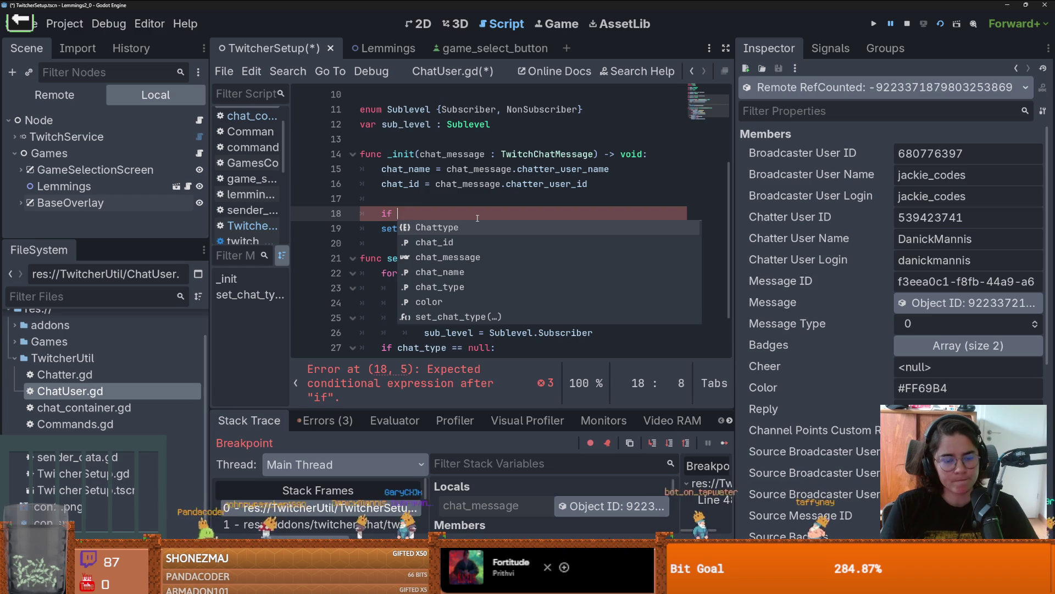
{"action": "type", "text": "c"}
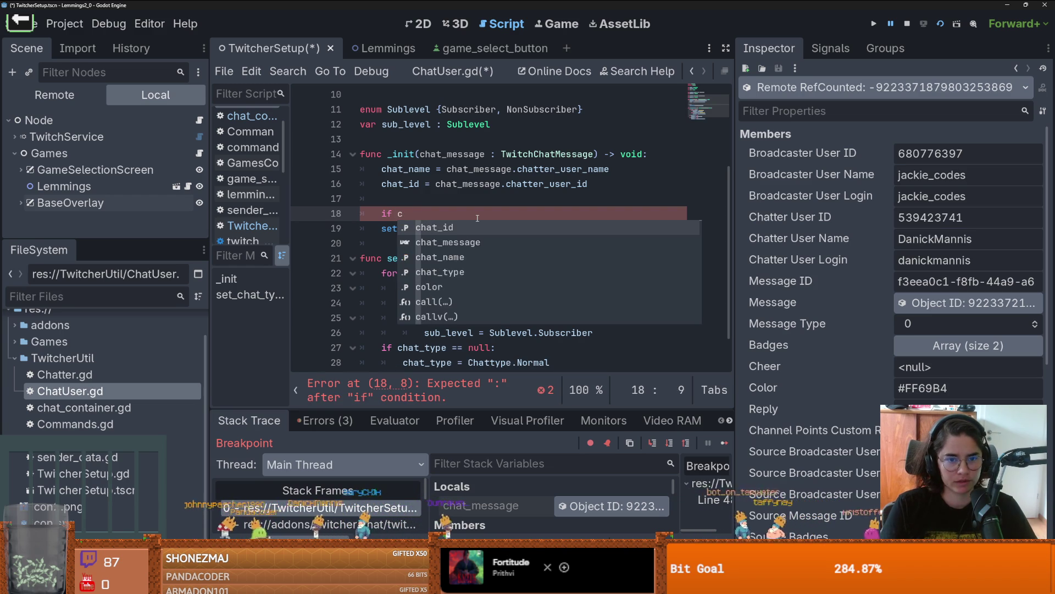
{"action": "type", "text": "hat_message."}
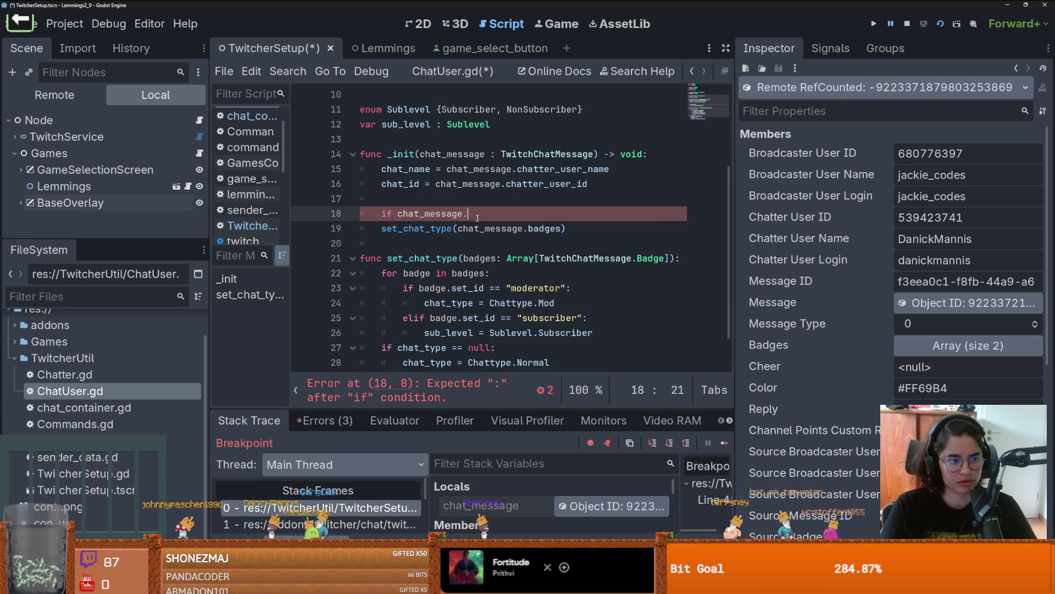
{"action": "type", "text": "co"}
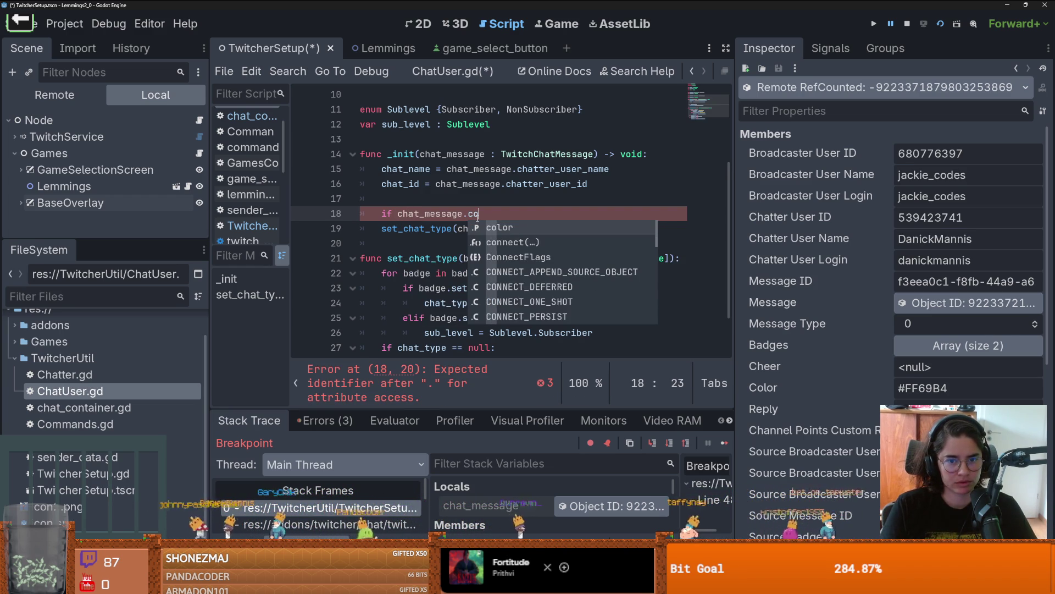
{"action": "type", "text": "lor:"}
- Assign 'color = chat_message.color' inside the check and save ChatUser.gd
{"action": "key", "text": "Return"}
{"action": "type", "text": "color ="}
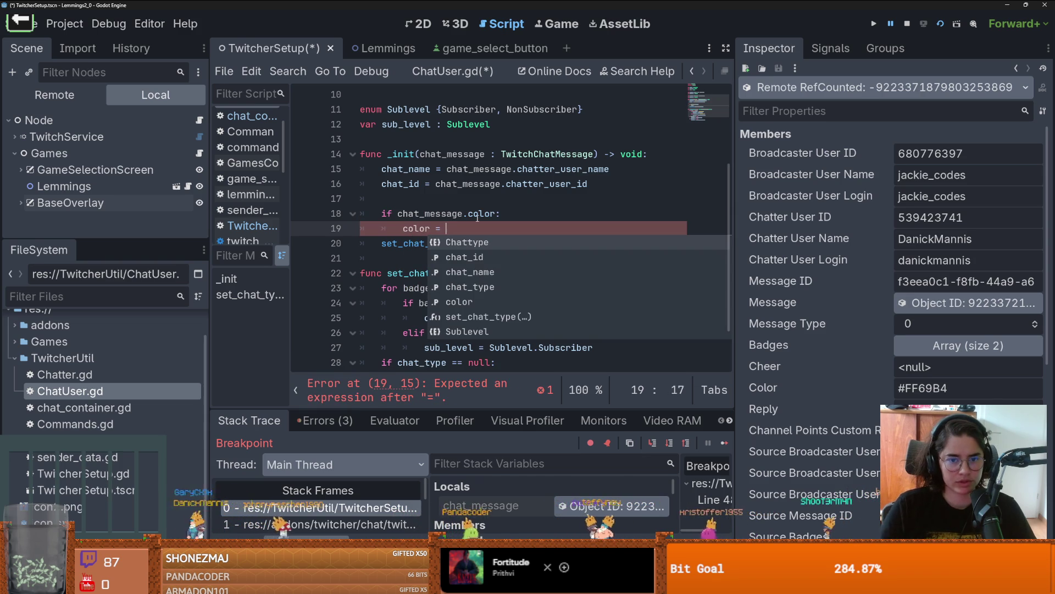
{"action": "left_click_drag", "start_coordinate": [497, 214], "coordinate": [396, 214]}
{"action": "left_click", "coordinate": [470, 232]}
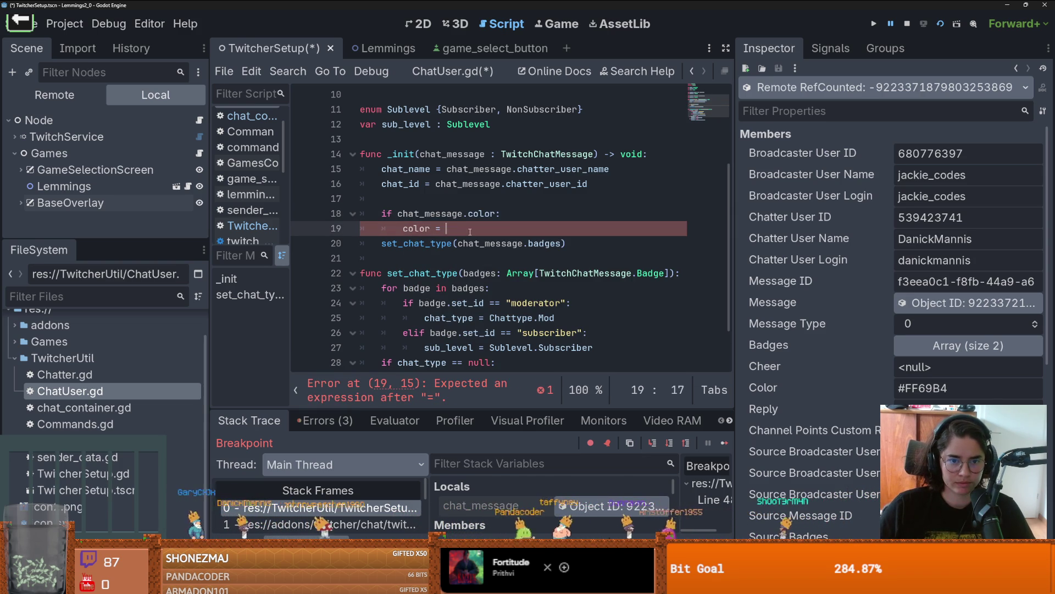
{"action": "type", "text": "chat_message.color"}
{"action": "key", "text": "ctrl+s"}
{"action": "scroll", "coordinate": [440, 242], "scroll_direction": "up", "scroll_amount": 3}
{"action": "scroll", "coordinate": [418, 245], "scroll_direction": "down", "scroll_amount": 2}
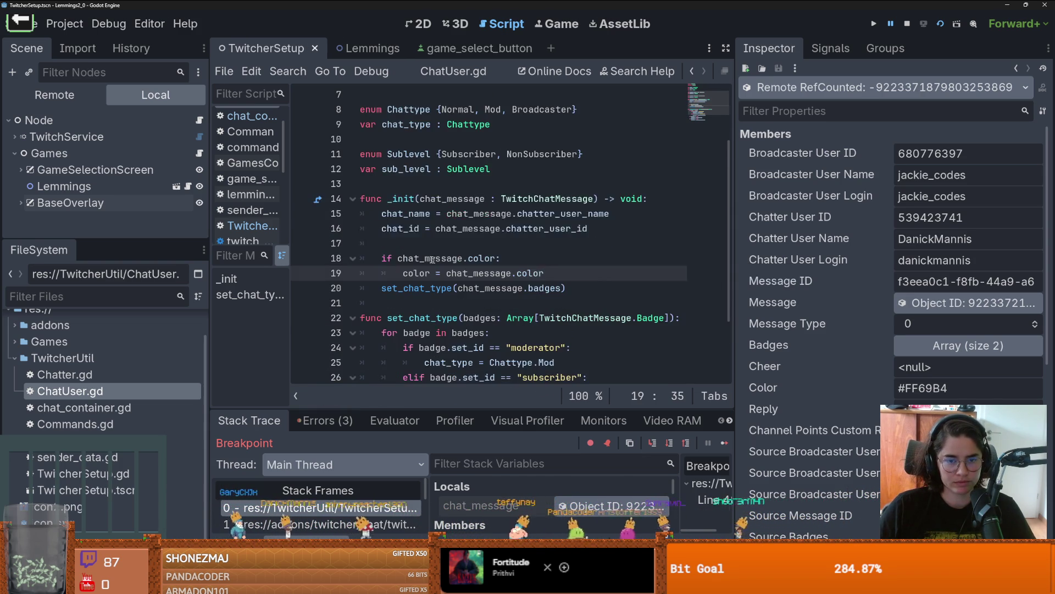
- Open Commands.gd from the FileSystem and look at its max_args assignment
{"action": "left_click", "coordinate": [412, 245]}
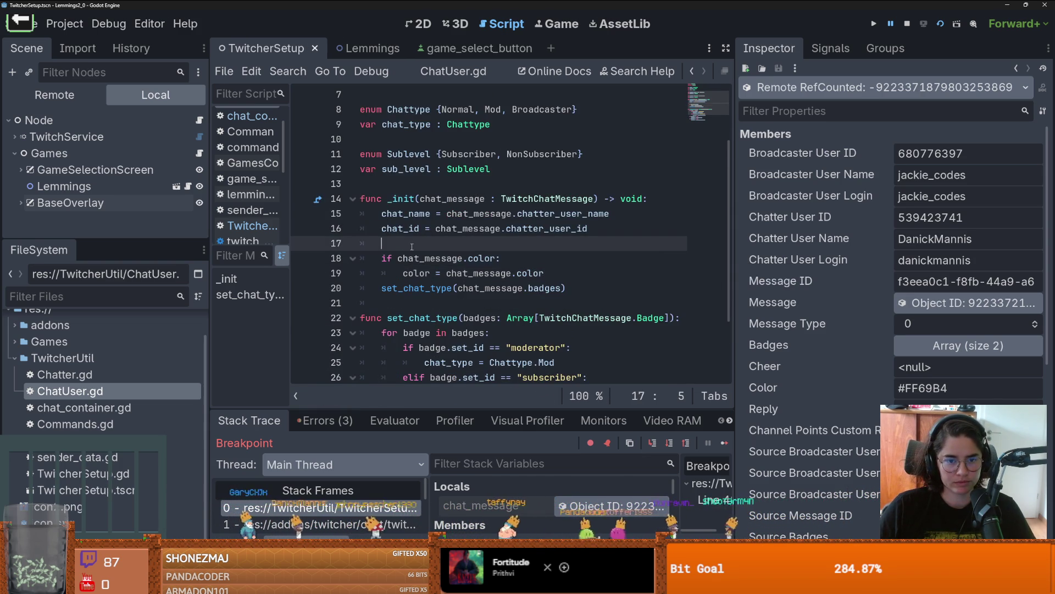
{"action": "double_click", "coordinate": [109, 423]}
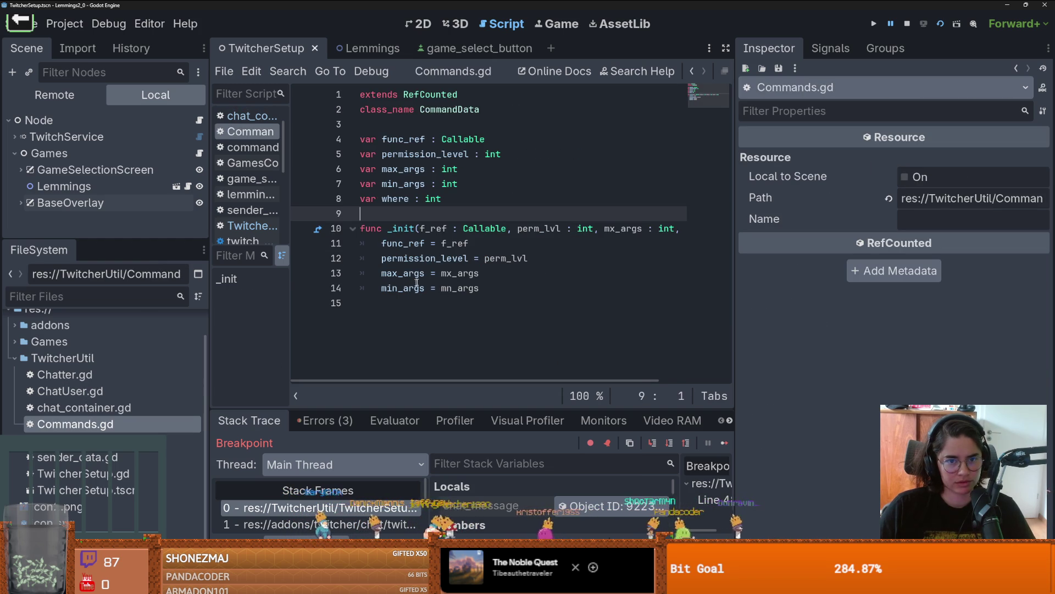
{"action": "left_click", "coordinate": [441, 273]}
{"action": "left_click", "coordinate": [14, 356]}
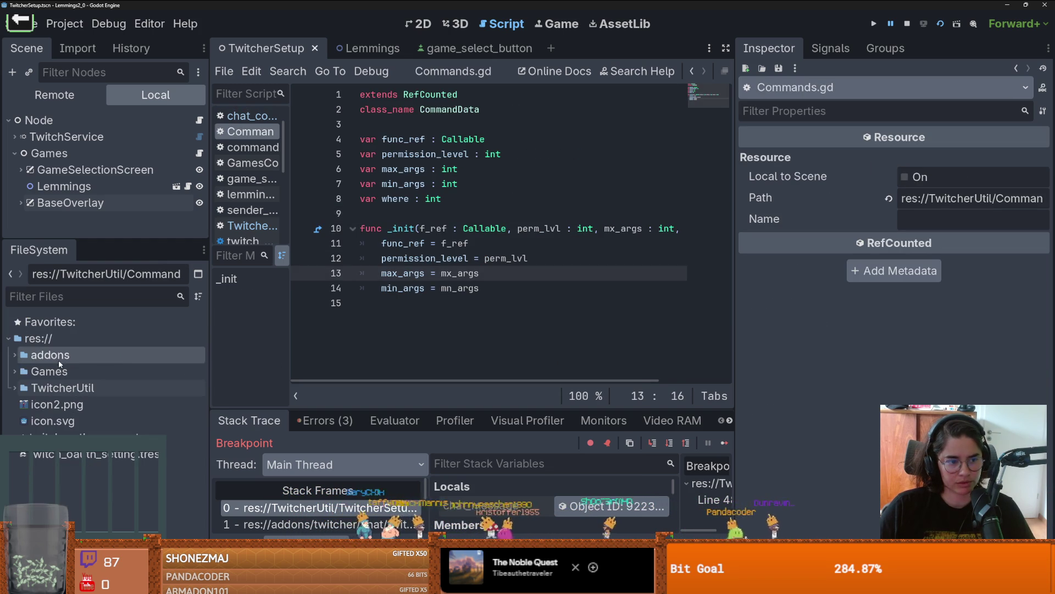
- Find 'Command' across all project files, listing 378 matches in 18 files
{"action": "left_click", "coordinate": [287, 71]}
{"action": "left_click", "coordinate": [331, 163]}
{"action": "type", "text": "Command"}
{"action": "key", "text": "Return"}
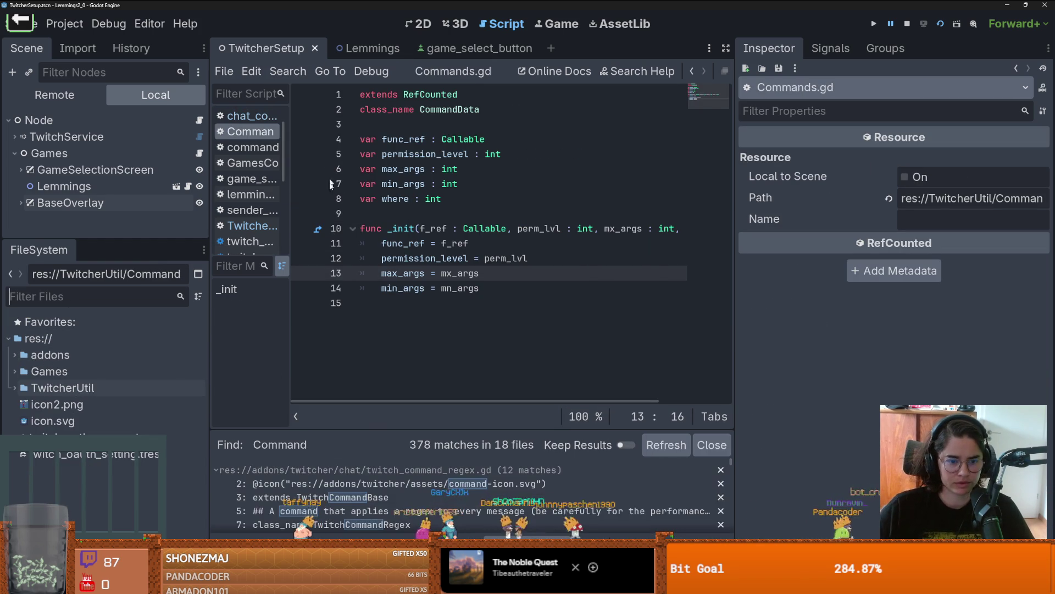
{"action": "left_click_drag", "start_coordinate": [422, 428], "coordinate": [417, 192]}
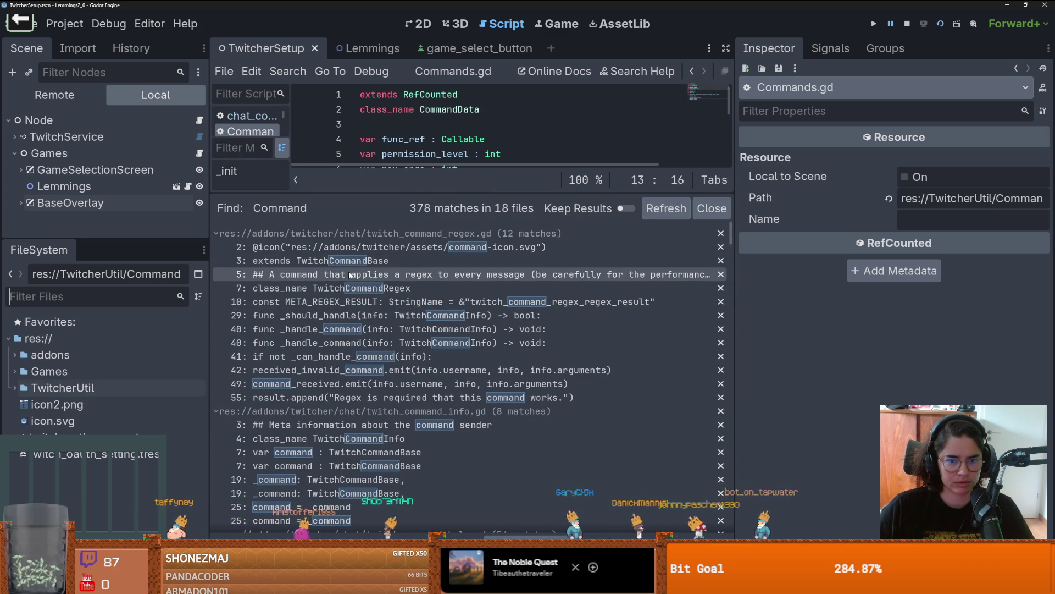
- Open the twitch_command_regex.gd match at line 5 and read through the script
{"action": "left_click", "coordinate": [404, 276]}
{"action": "left_click_drag", "start_coordinate": [513, 191], "coordinate": [484, 429]}
{"action": "scroll", "coordinate": [453, 260], "scroll_direction": "up", "scroll_amount": 2}
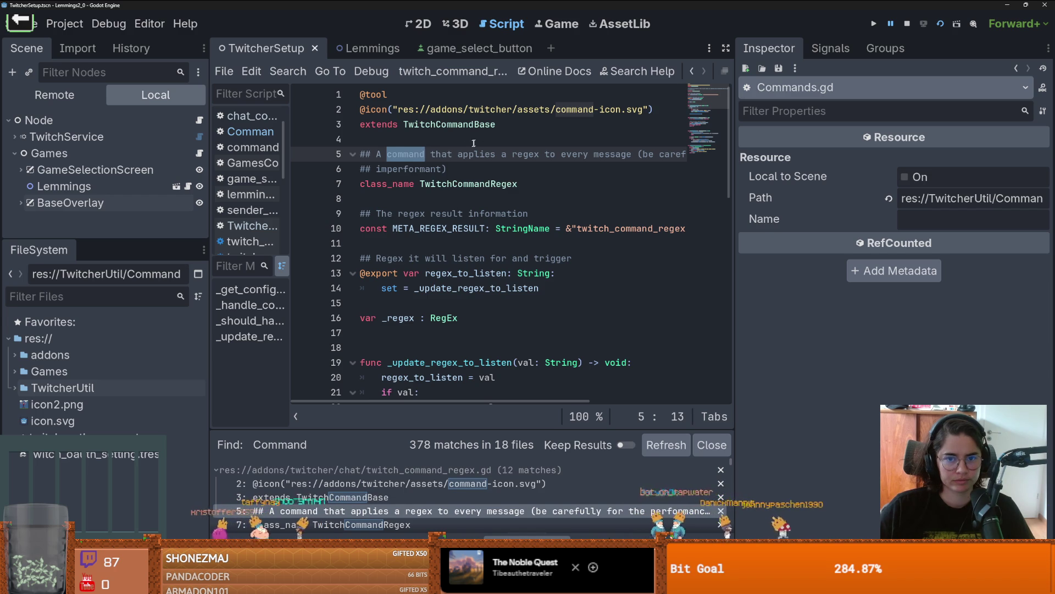
{"action": "scroll", "coordinate": [475, 197], "scroll_direction": "down", "scroll_amount": 4}
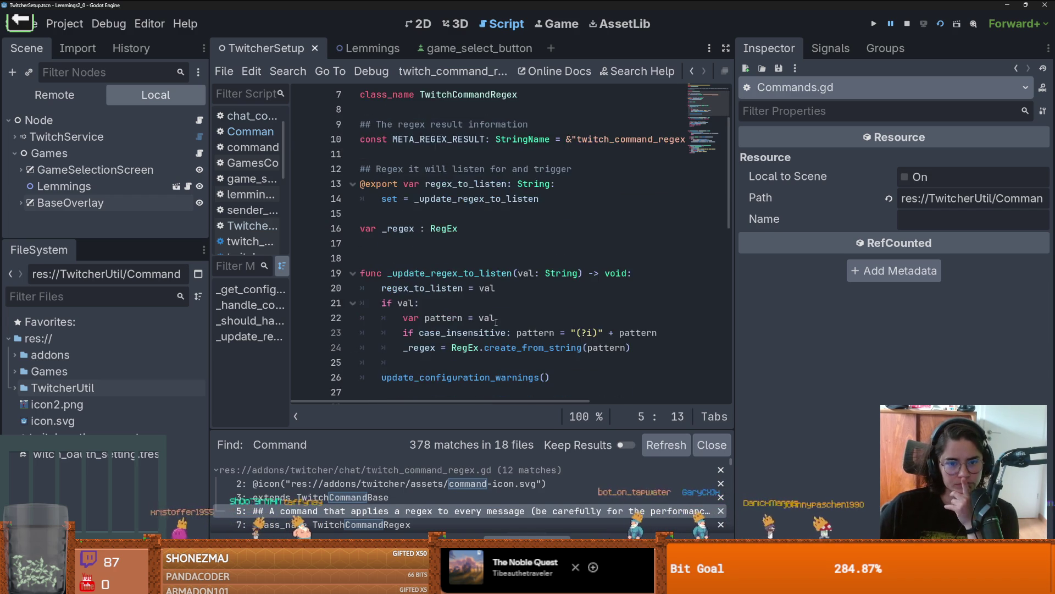
{"action": "scroll", "coordinate": [495, 323], "scroll_direction": "down", "scroll_amount": 1}
{"action": "scroll", "coordinate": [496, 322], "scroll_direction": "down", "scroll_amount": 6}
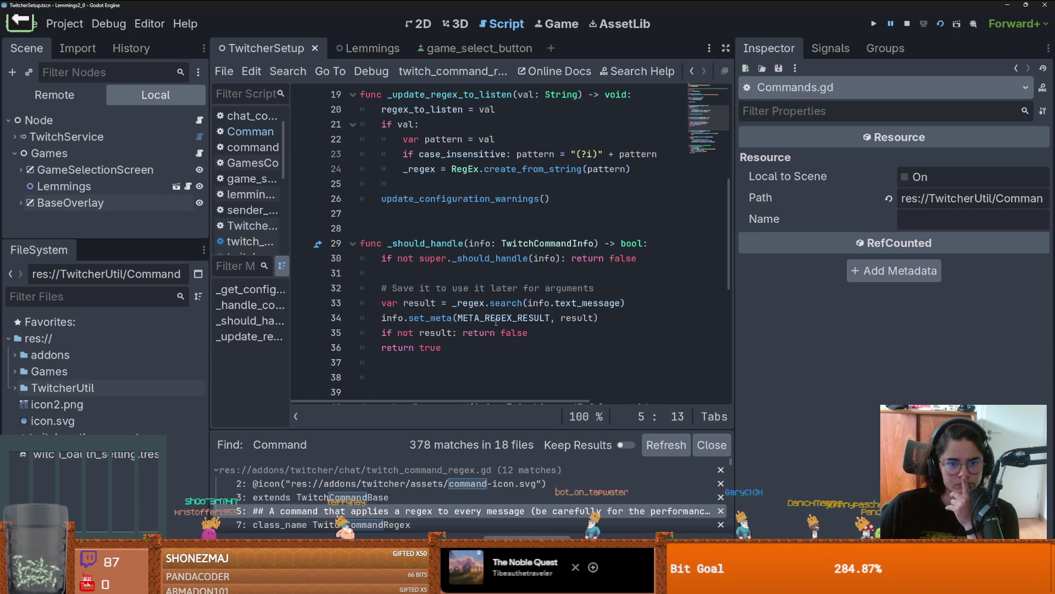
{"action": "scroll", "coordinate": [496, 322], "scroll_direction": "down", "scroll_amount": 1}
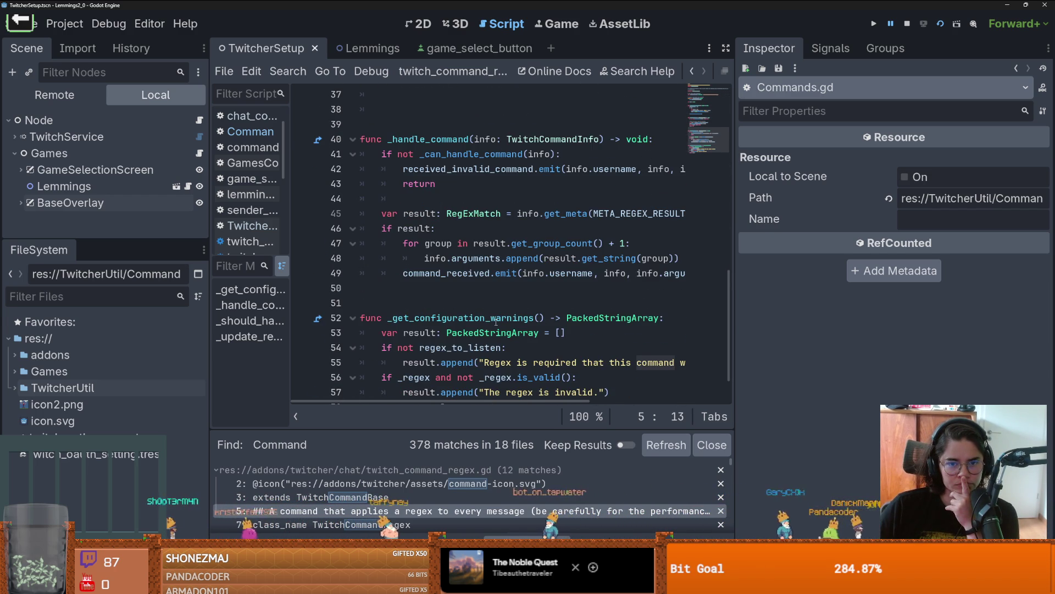
{"action": "scroll", "coordinate": [503, 314], "scroll_direction": "down", "scroll_amount": 1}
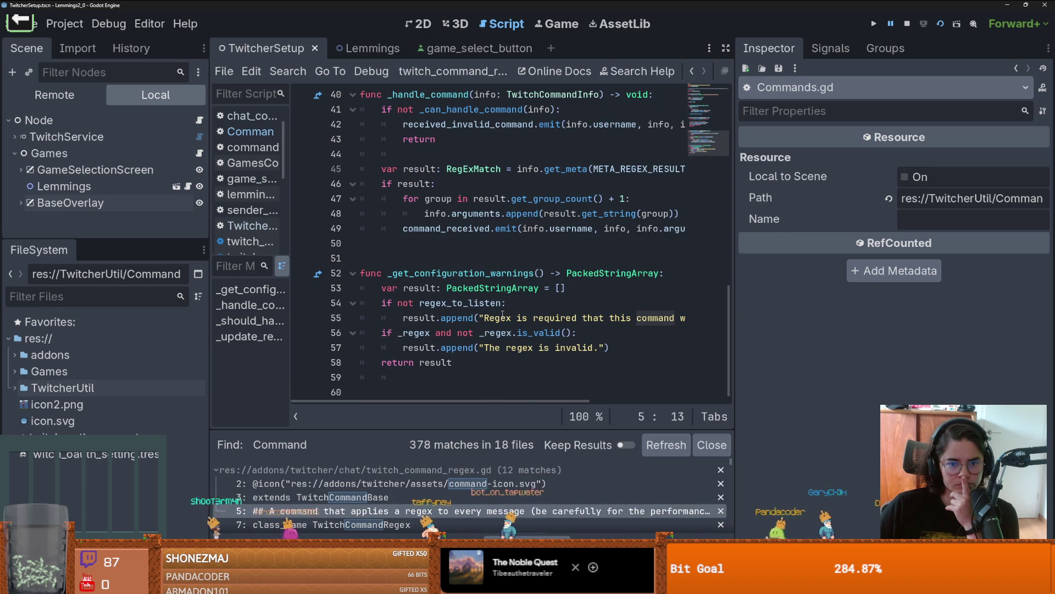
{"action": "left_click_drag", "start_coordinate": [736, 293], "coordinate": [940, 292]}
{"action": "scroll", "coordinate": [543, 241], "scroll_direction": "up", "scroll_amount": 3}
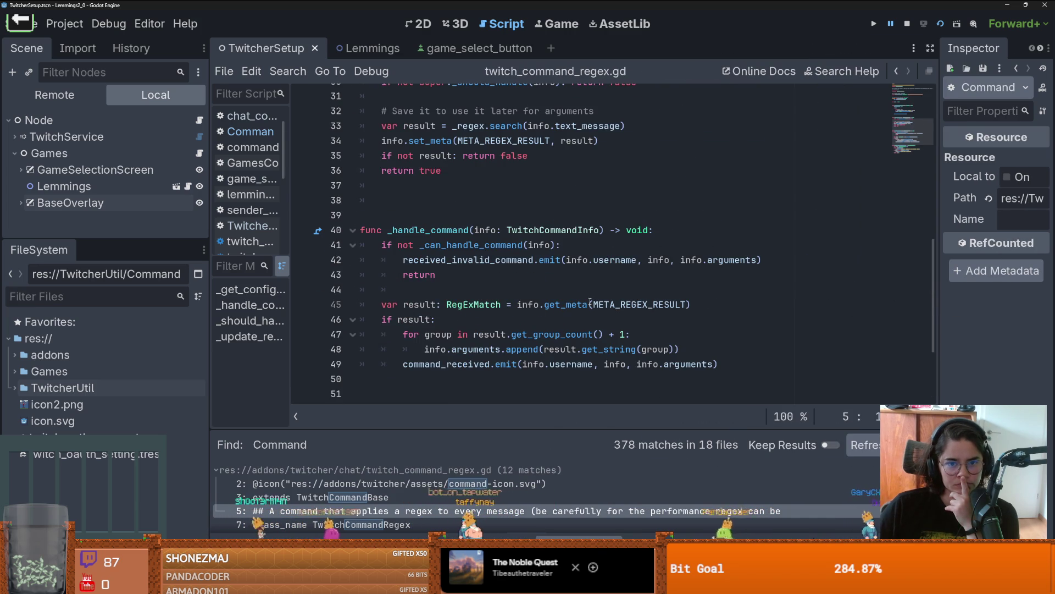
- Jump to the TwitchCommandInfo class in twitch_command_info.gd, then go to the twitcher repository in the browser
{"action": "left_click", "coordinate": [547, 230], "text": "ctrl"}
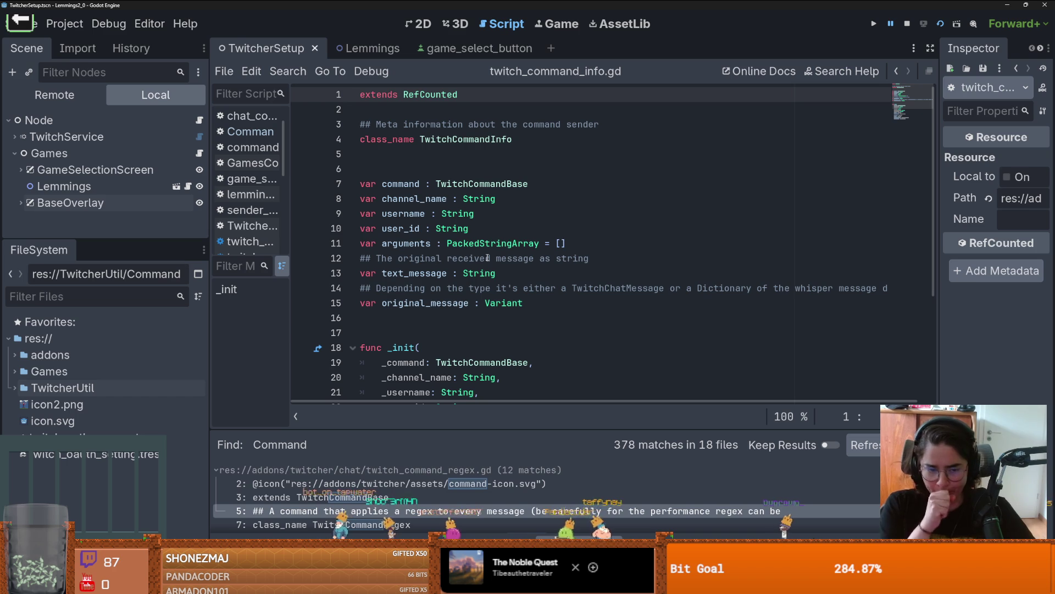
{"action": "scroll", "coordinate": [491, 261], "scroll_direction": "down", "scroll_amount": 2}
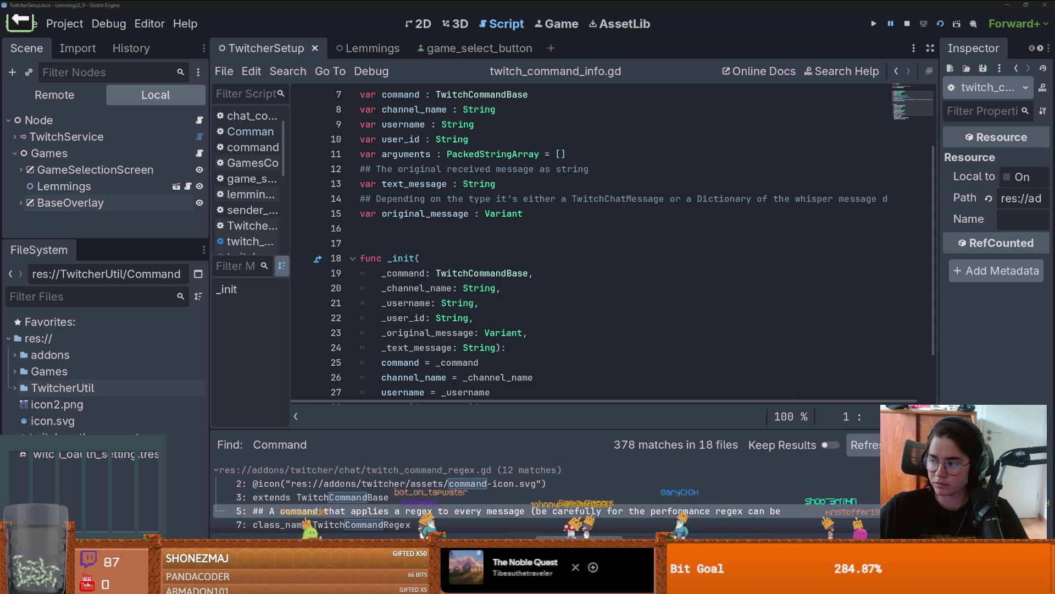
{"action": "key", "text": "alt+Tab"}
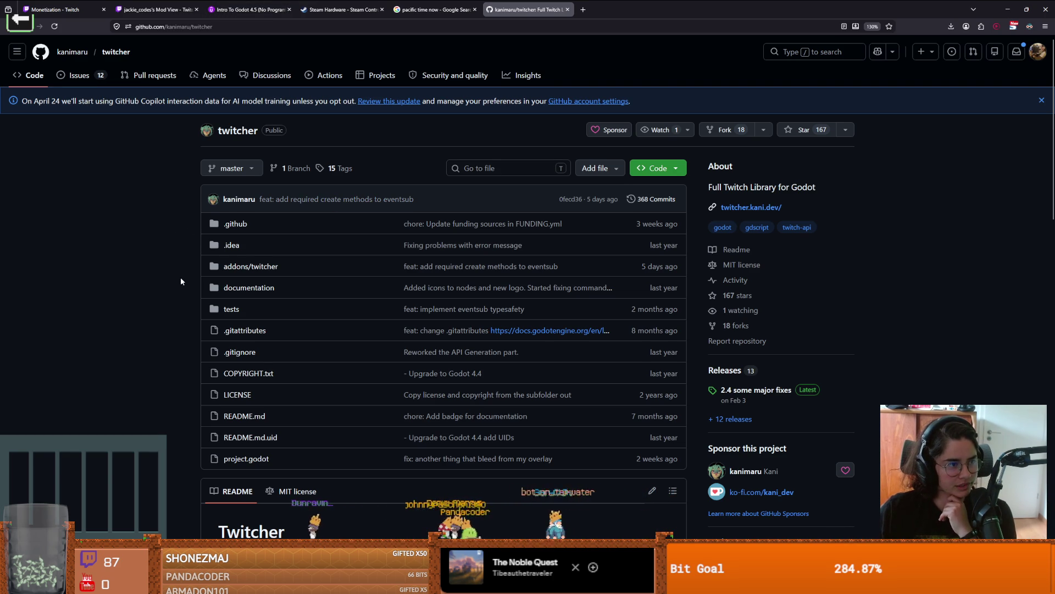
- Read the twitcher GitHub README and follow its 'Full Twitcher Documentation' link
{"action": "scroll", "coordinate": [182, 281], "scroll_direction": "down", "scroll_amount": 5}
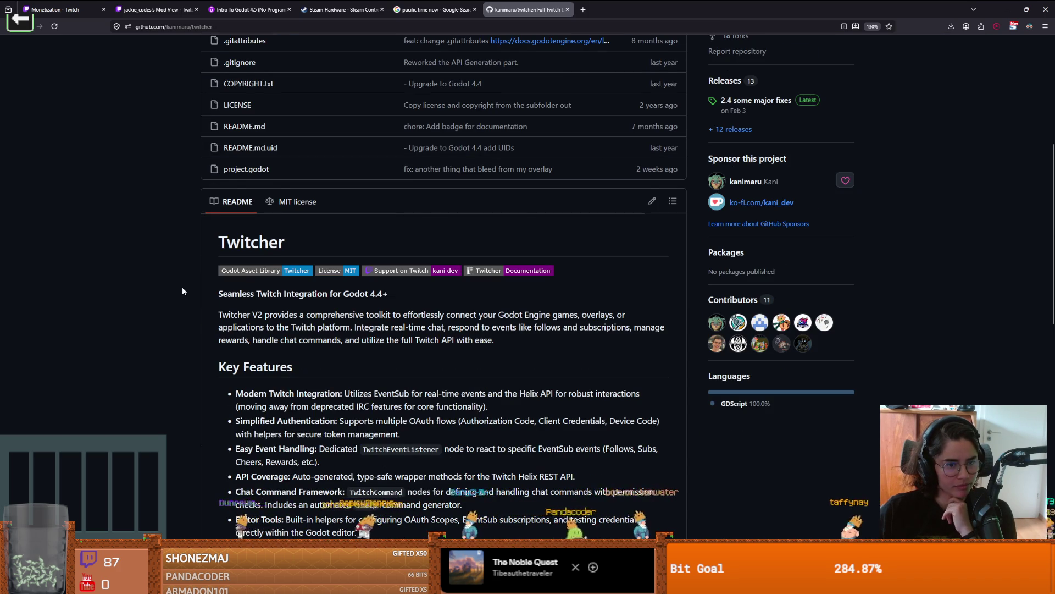
{"action": "scroll", "coordinate": [183, 291], "scroll_direction": "down", "scroll_amount": 12}
{"action": "scroll", "coordinate": [182, 302], "scroll_direction": "up", "scroll_amount": 15}
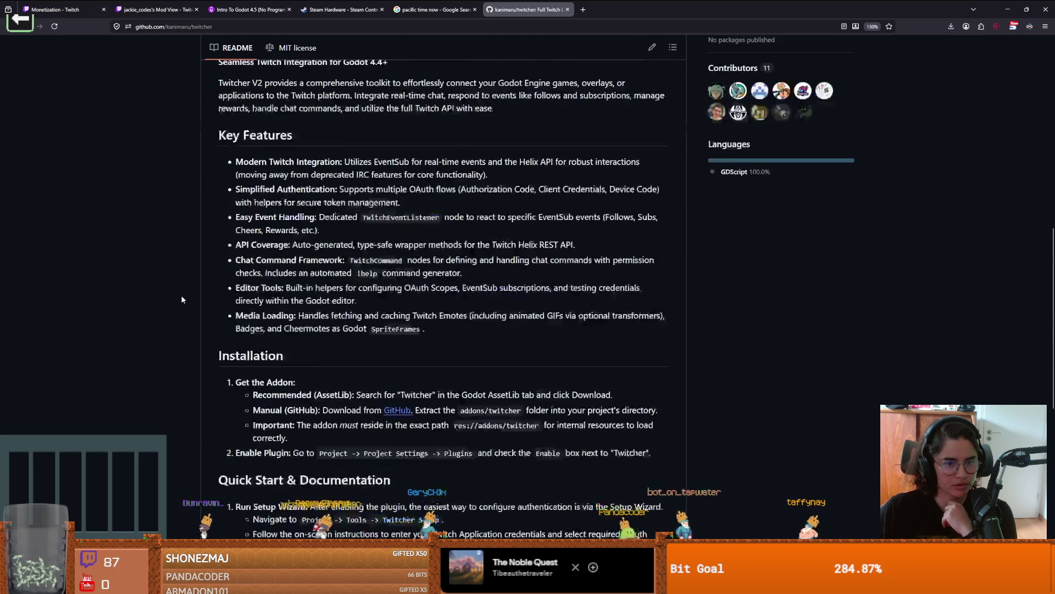
{"action": "scroll", "coordinate": [623, 363], "scroll_direction": "down", "scroll_amount": 10}
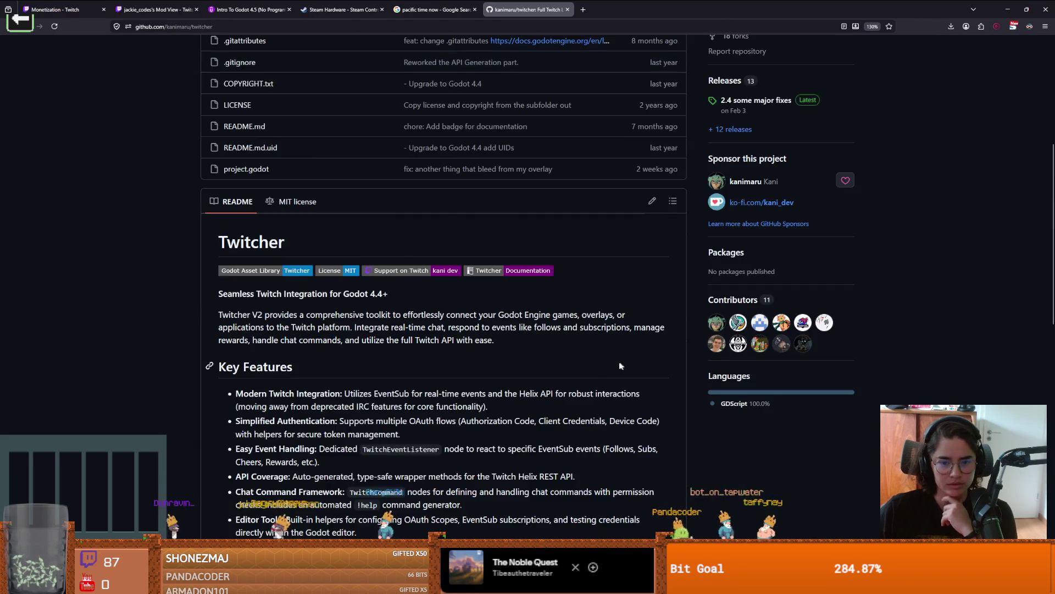
{"action": "scroll", "coordinate": [420, 363], "scroll_direction": "down", "scroll_amount": 5}
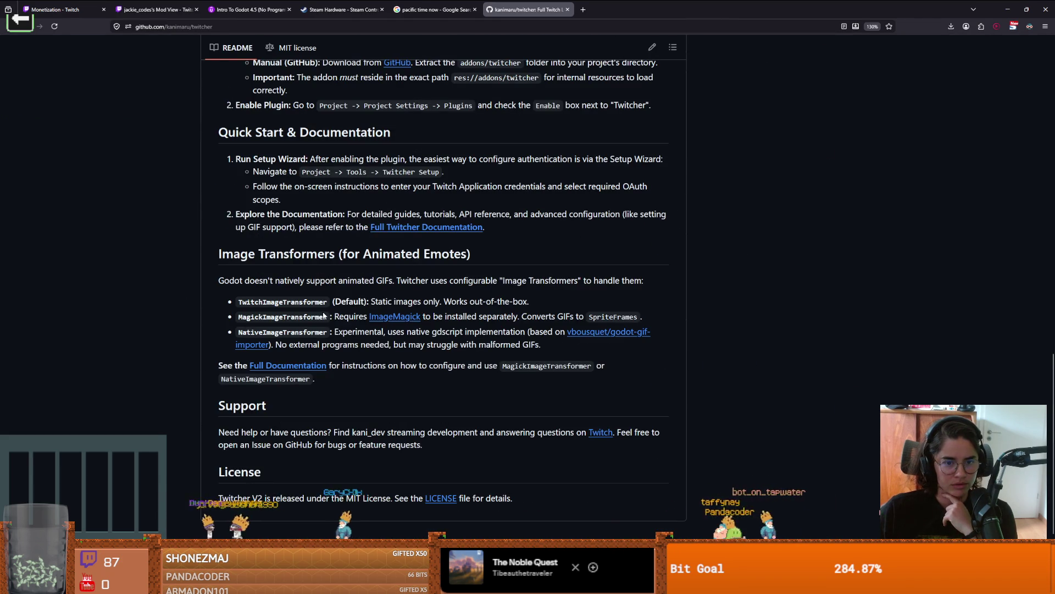
{"action": "left_click", "coordinate": [424, 229]}
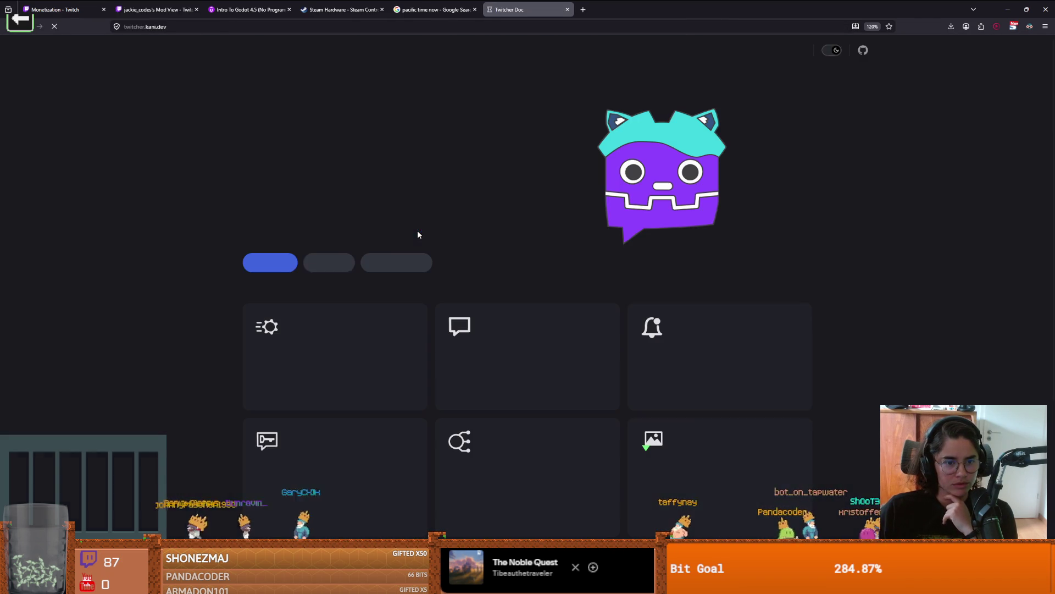
- Read the docs Overview and the Commands Overview page on command nodes
{"action": "left_click", "coordinate": [325, 263]}
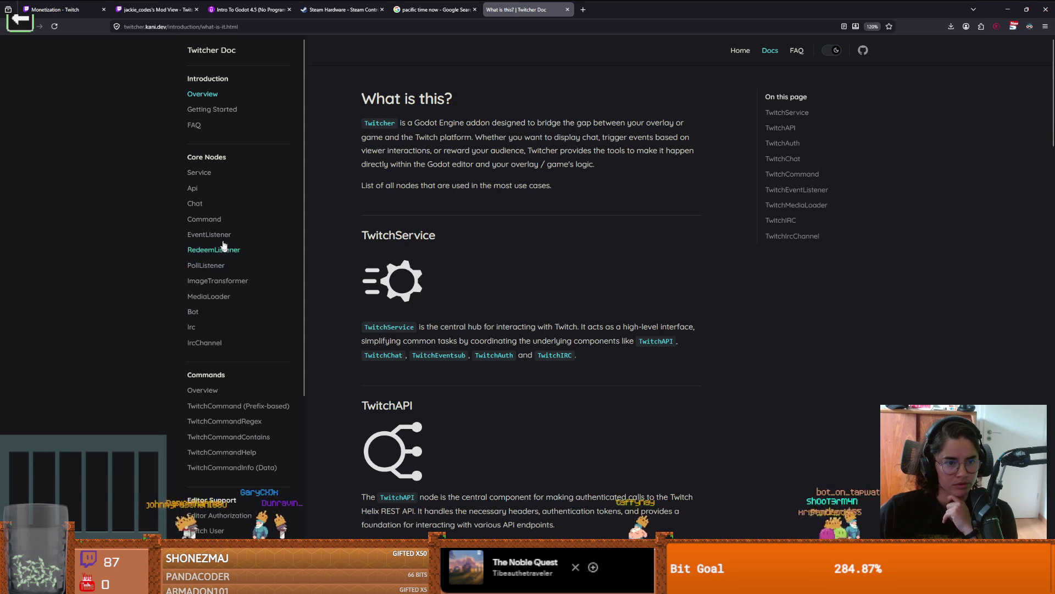
{"action": "scroll", "coordinate": [209, 239], "scroll_direction": "down", "scroll_amount": 3}
{"action": "left_click", "coordinate": [202, 217]}
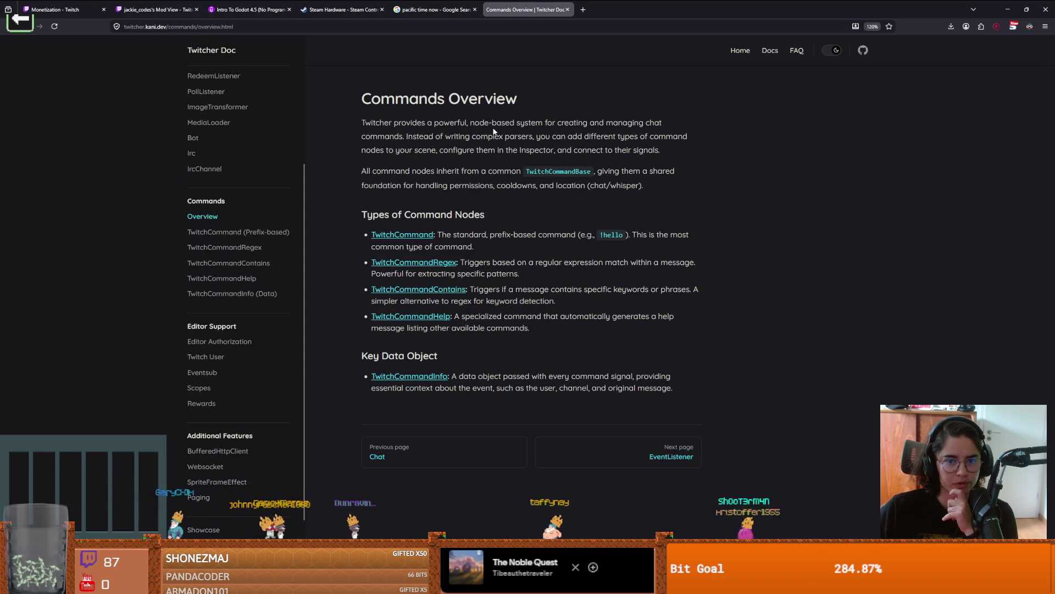
{"action": "left_click_drag", "start_coordinate": [362, 136], "coordinate": [405, 141]}
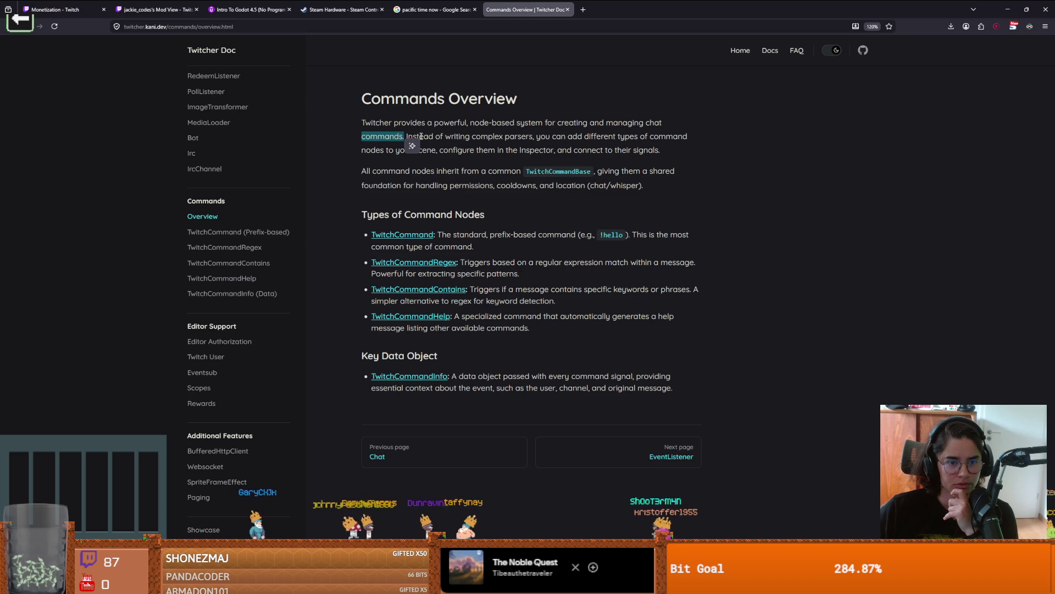
{"action": "left_click", "coordinate": [413, 139]}
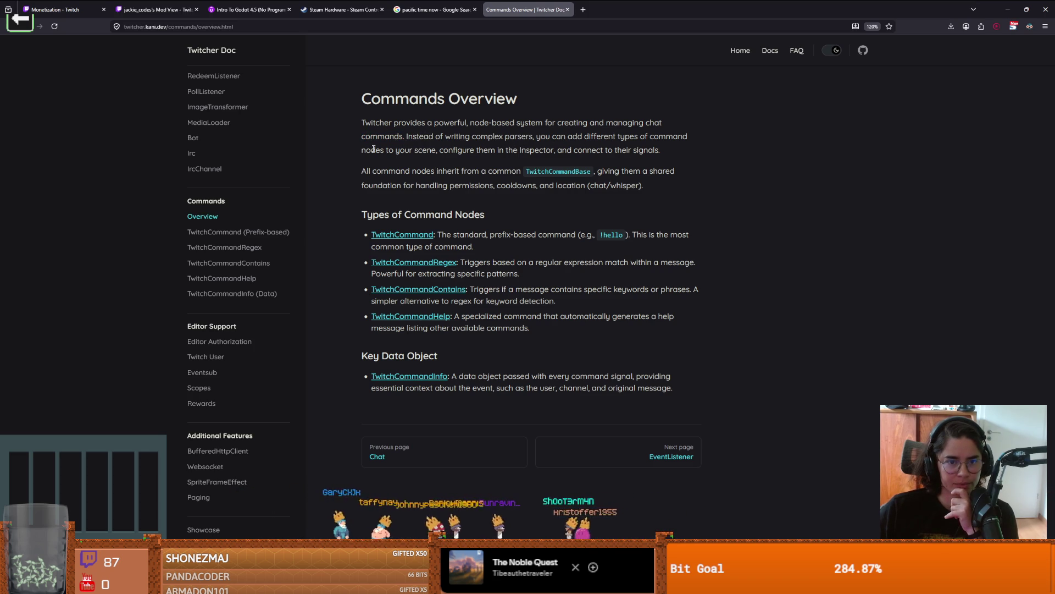
{"action": "left_click_drag", "start_coordinate": [362, 175], "coordinate": [462, 171]}
{"action": "left_click", "coordinate": [478, 172]}
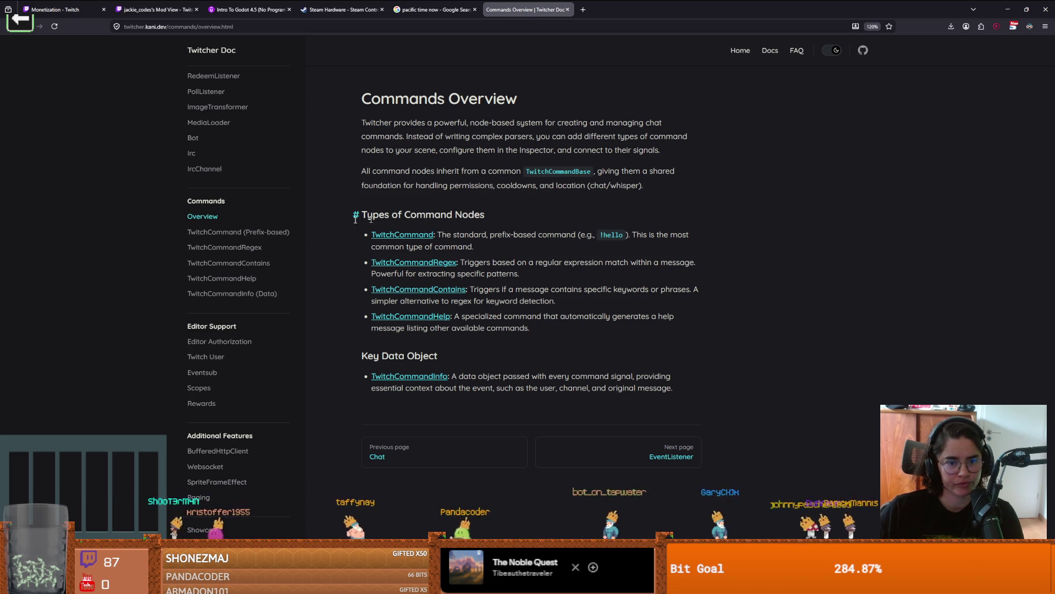
{"action": "scroll", "coordinate": [262, 278], "scroll_direction": "up", "scroll_amount": 3}
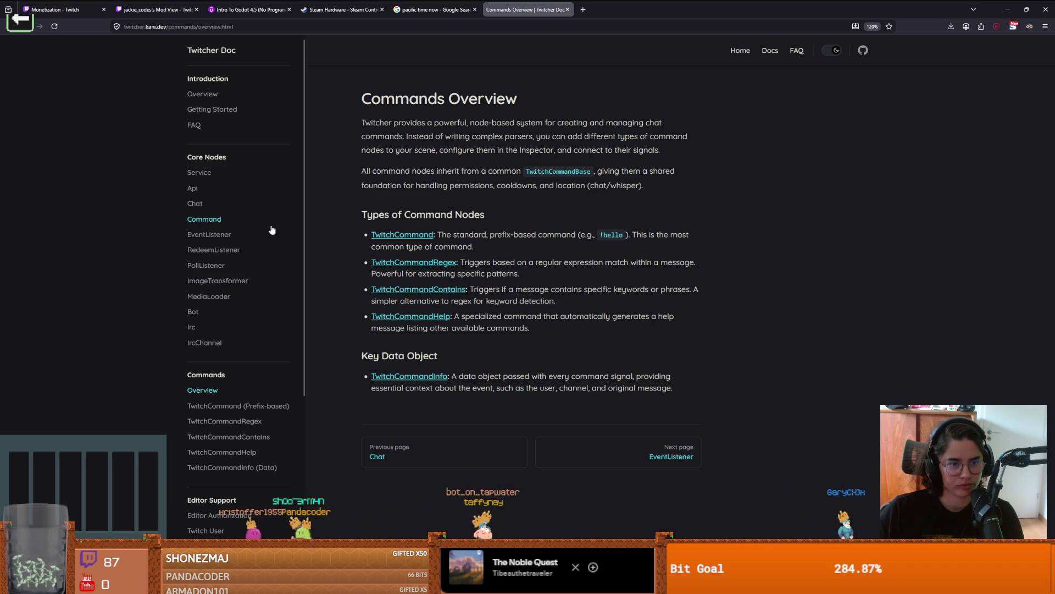
- Read the TwitchChat Node page, then return to Godot and select the Games node
{"action": "left_click", "coordinate": [196, 204]}
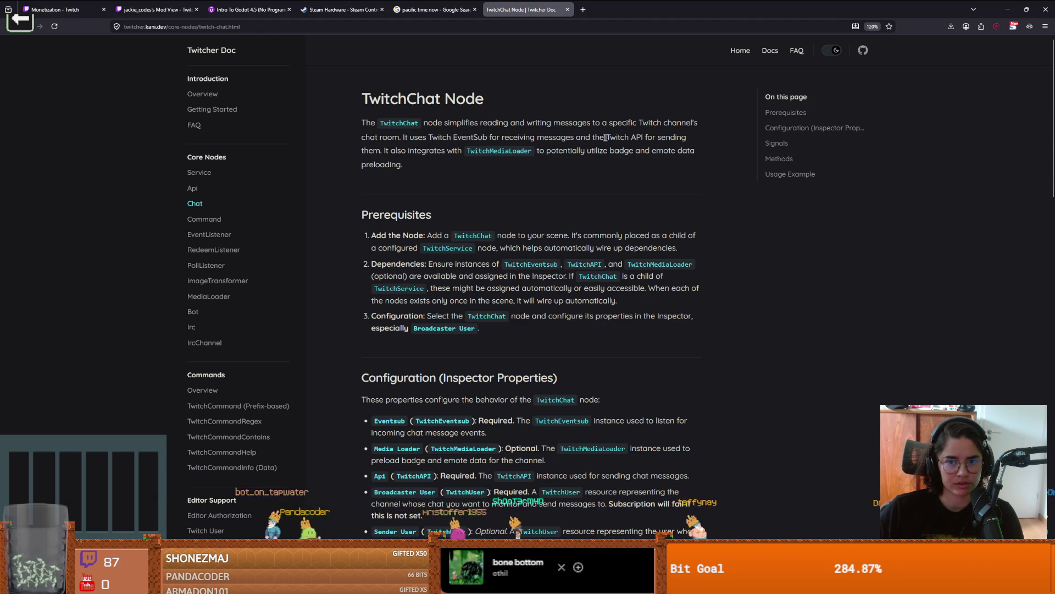
{"action": "scroll", "coordinate": [437, 229], "scroll_direction": "down", "scroll_amount": 2}
{"action": "left_click_drag", "start_coordinate": [372, 134], "coordinate": [423, 134]}
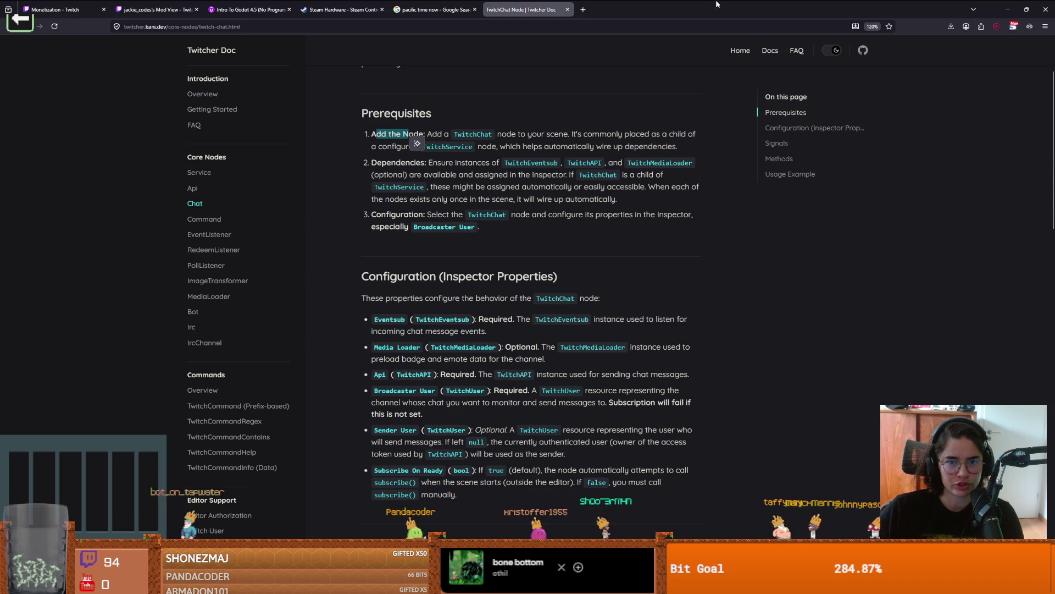
{"action": "key", "text": "alt+Tab"}
{"action": "left_click", "coordinate": [30, 159]}
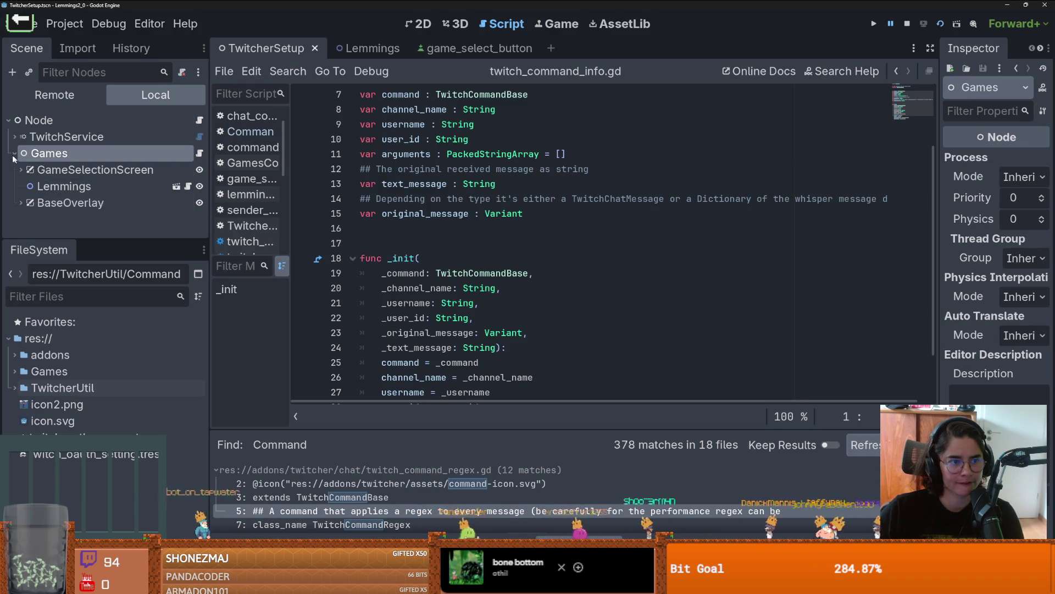
- Inspect TwitchChat's properties under TwitchService and open its class documentation in the browser
{"action": "left_click", "coordinate": [14, 136]}
{"action": "left_click", "coordinate": [66, 219]}
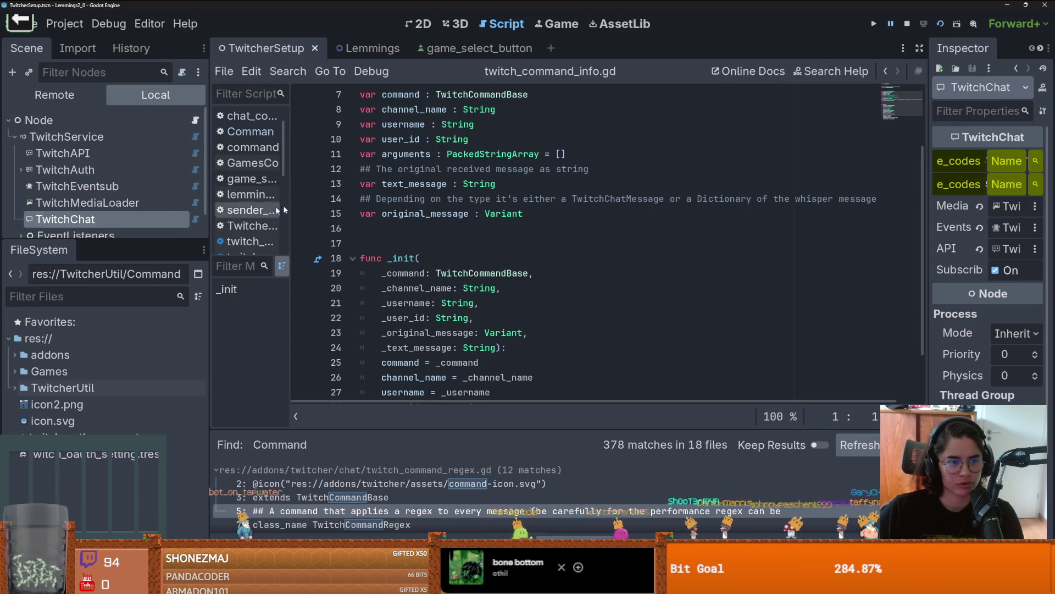
{"action": "left_click_drag", "start_coordinate": [939, 187], "coordinate": [724, 187]}
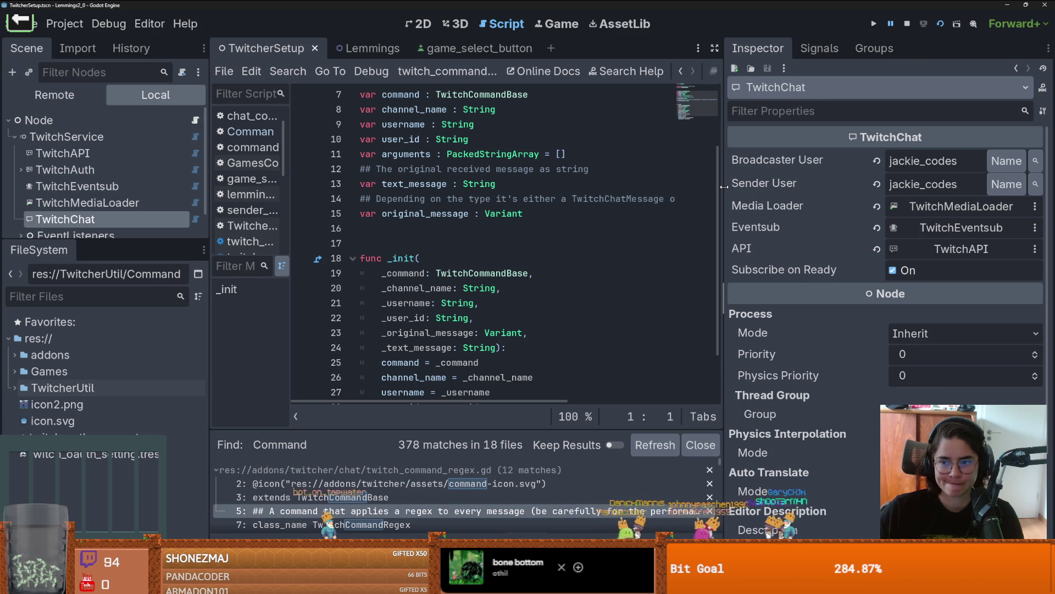
{"action": "left_click_drag", "start_coordinate": [724, 187], "coordinate": [815, 187]}
{"action": "right_click", "coordinate": [153, 218]}
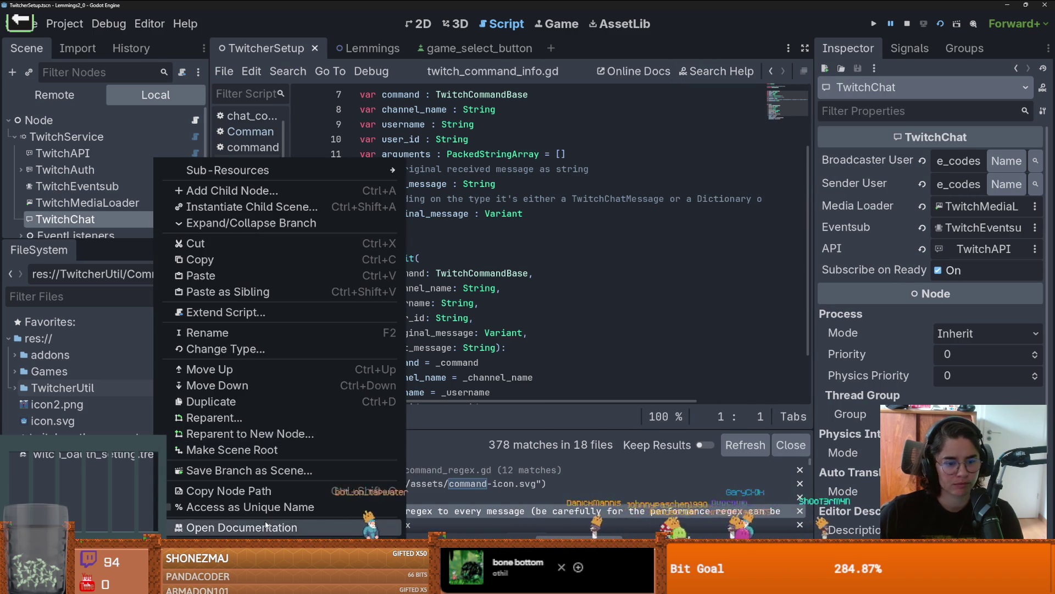
{"action": "left_click", "coordinate": [266, 527]}
{"action": "key", "text": "alt+Tab"}
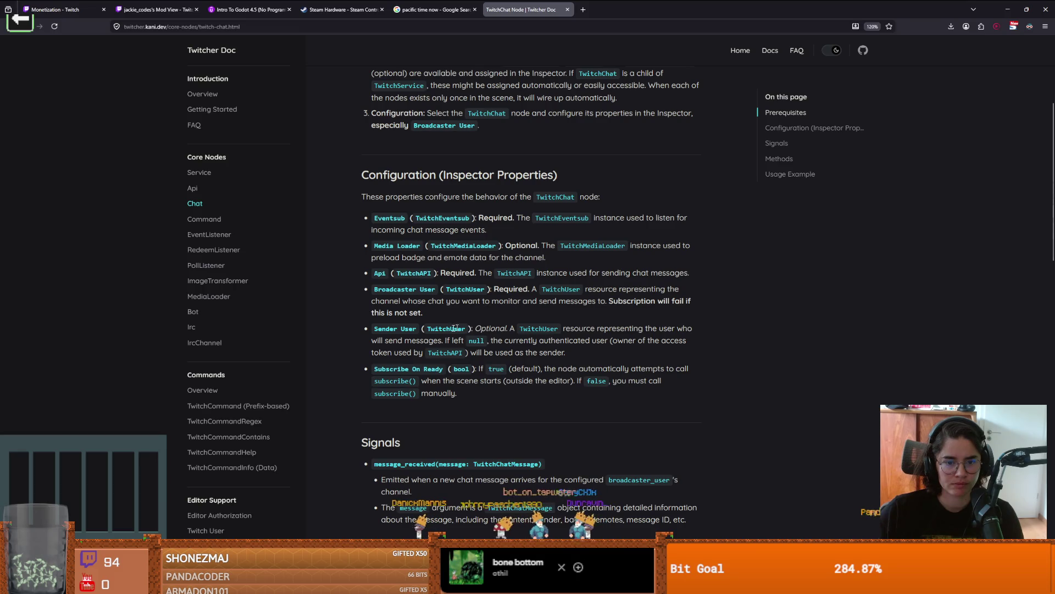
- Check TwitchChat's Sender User and Broadcaster User settings, then read the Commands Overview page
{"action": "double_click", "coordinate": [447, 329]}
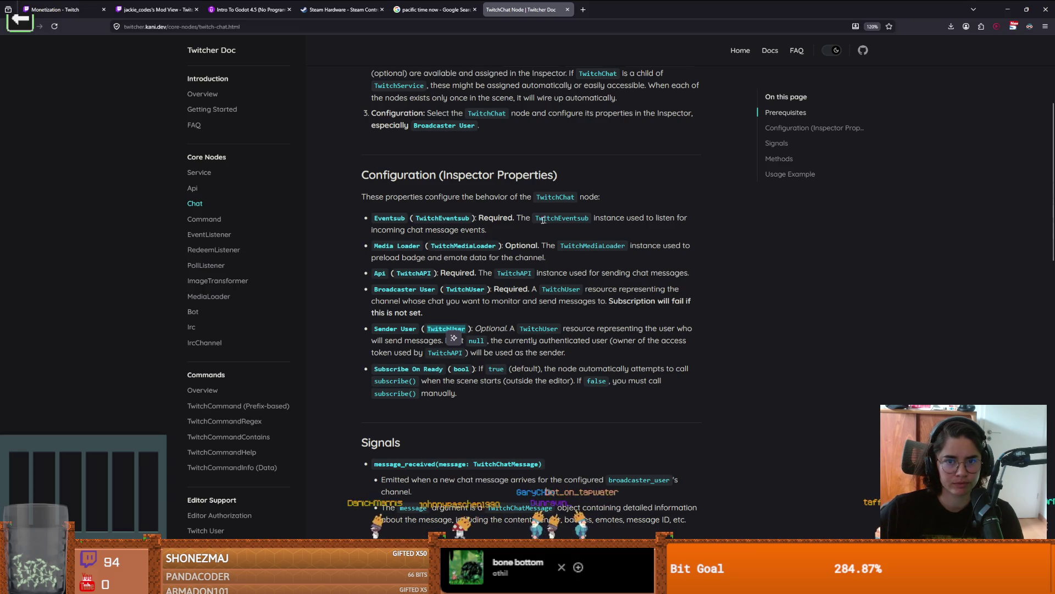
{"action": "left_click_drag", "start_coordinate": [509, 288], "coordinate": [529, 289]}
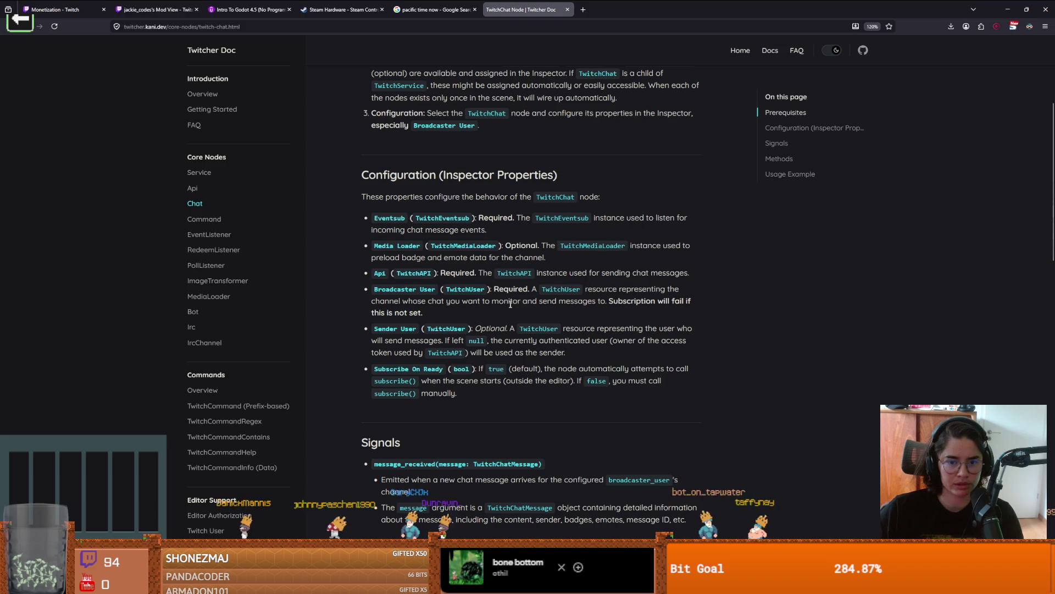
{"action": "scroll", "coordinate": [488, 317], "scroll_direction": "down", "scroll_amount": 2}
{"action": "scroll", "coordinate": [499, 316], "scroll_direction": "down", "scroll_amount": 2}
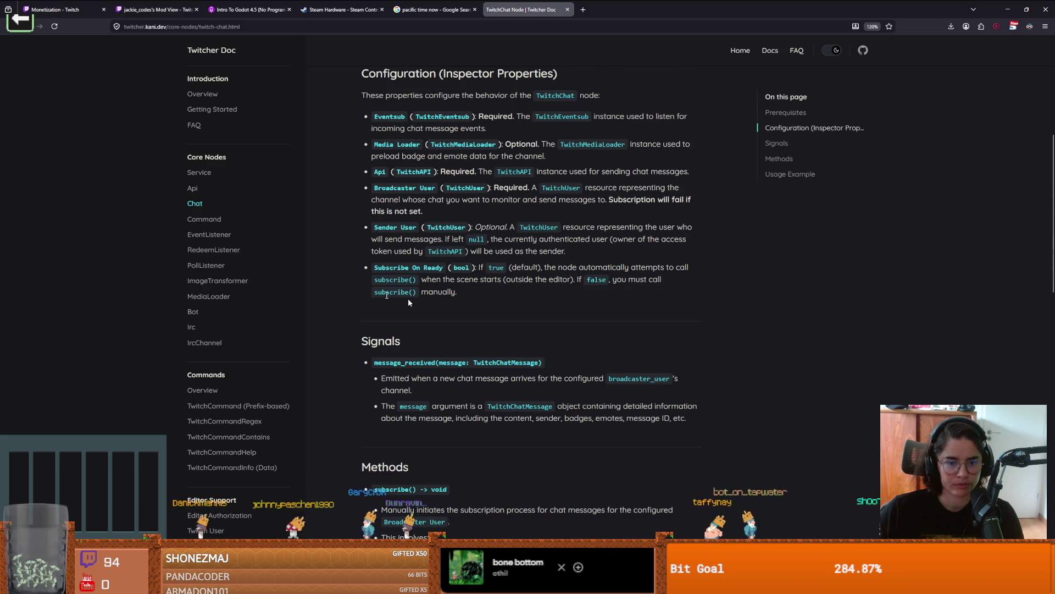
{"action": "left_click", "coordinate": [218, 218]}
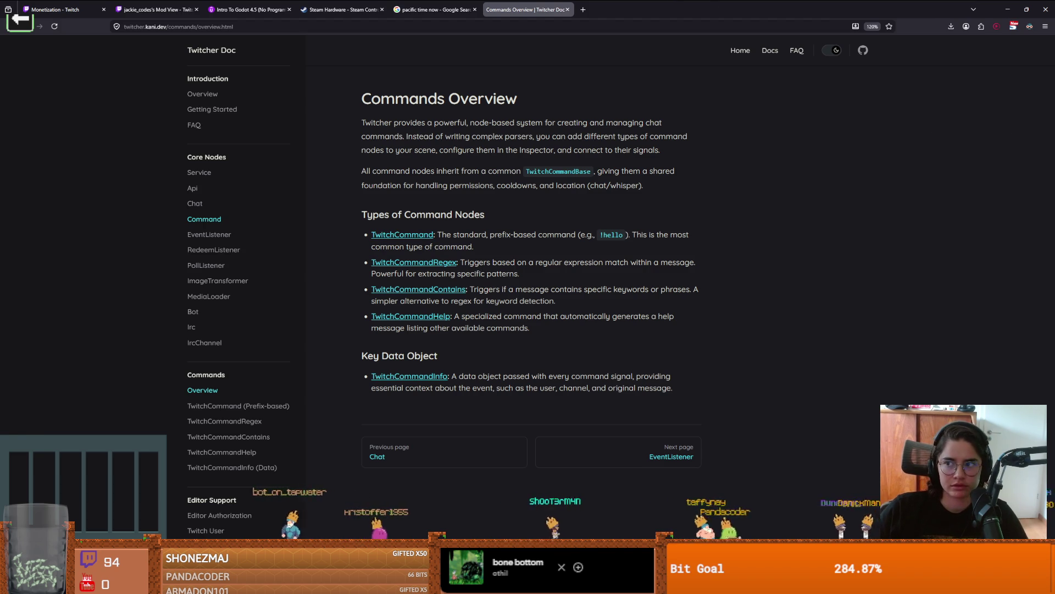
{"action": "key", "text": "alt+Tab"}
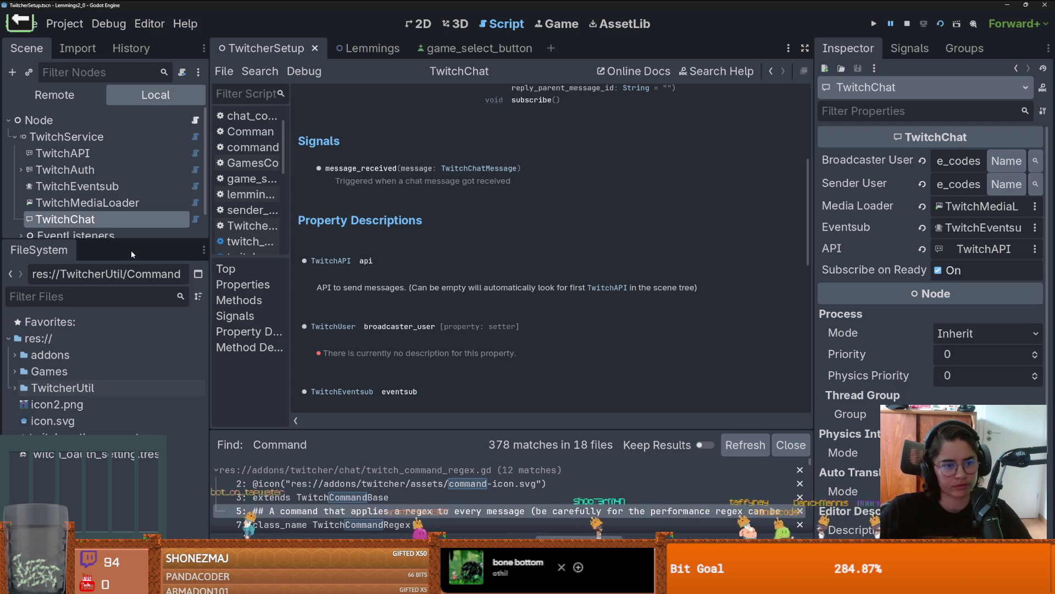
- Expand Games, open TwitcherSetup.gd at the chat message handler, and run the project
{"action": "left_click_drag", "start_coordinate": [135, 238], "coordinate": [134, 349]}
{"action": "left_click_drag", "start_coordinate": [210, 297], "coordinate": [300, 297]}
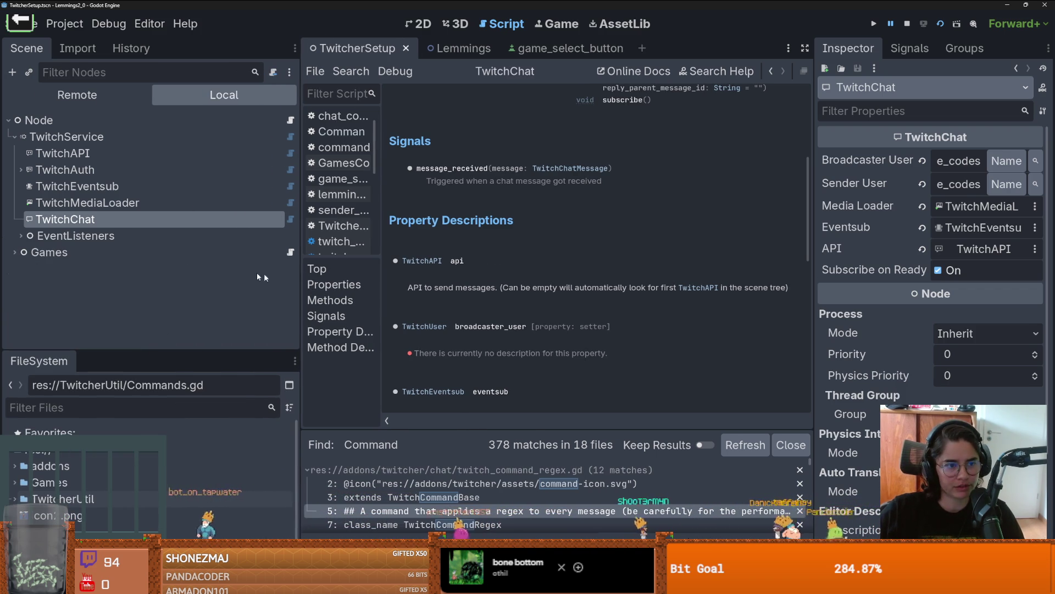
{"action": "left_click", "coordinate": [15, 137]}
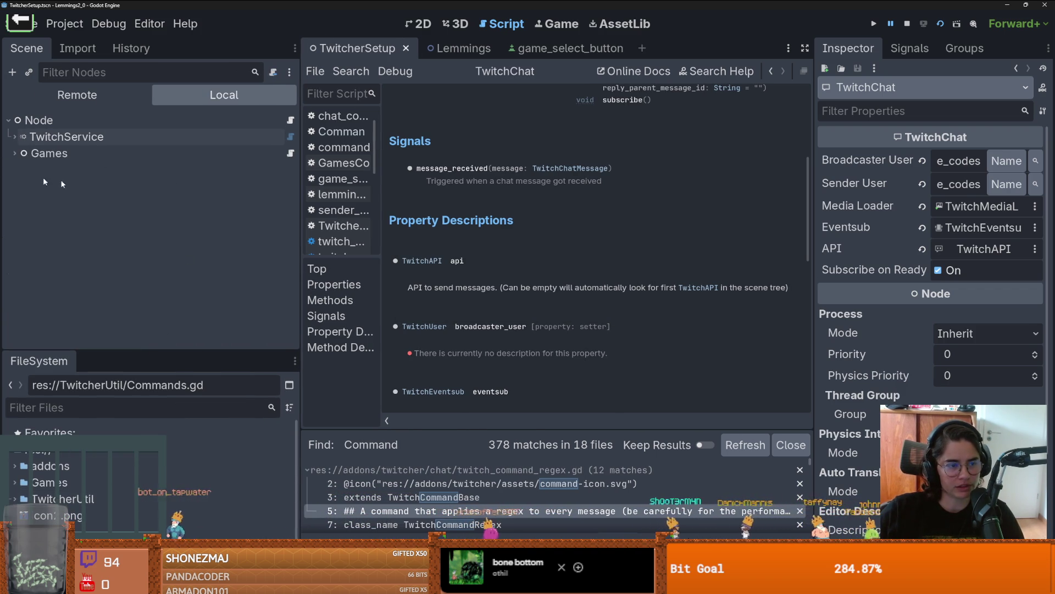
{"action": "left_click", "coordinate": [15, 153]}
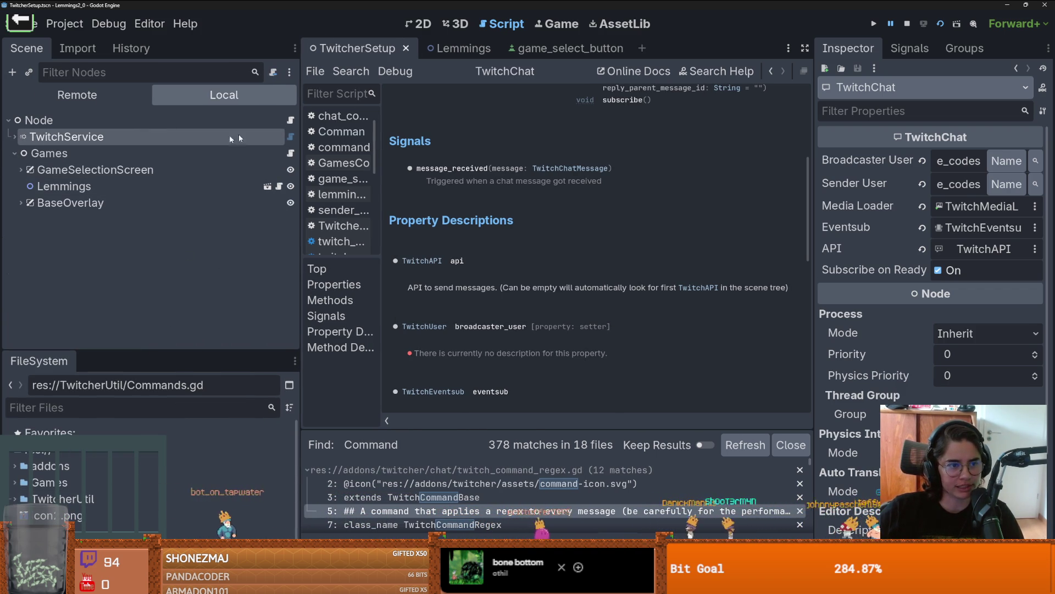
{"action": "left_click", "coordinate": [290, 120]}
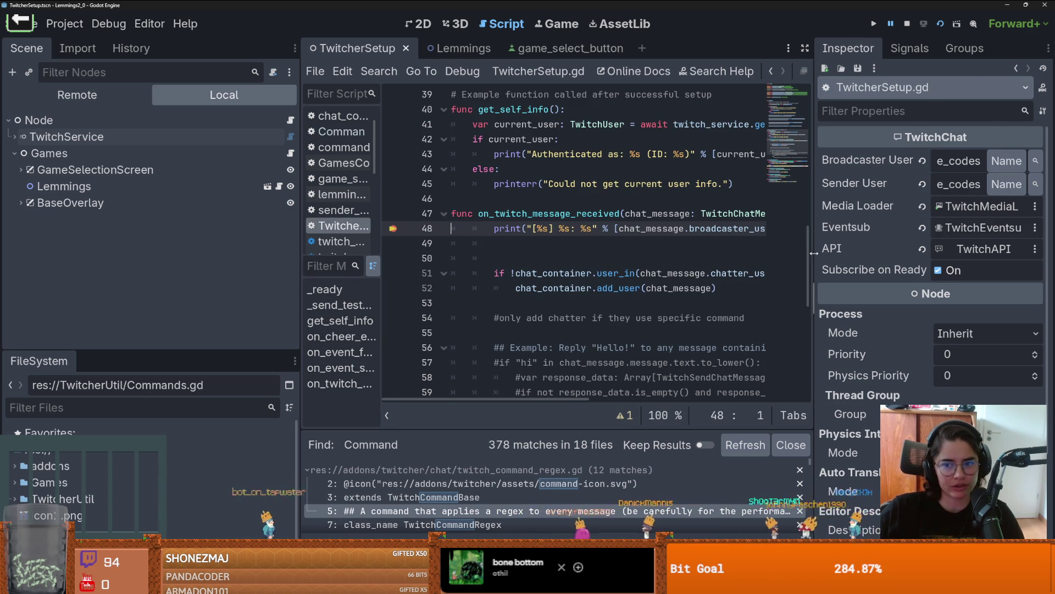
{"action": "left_click_drag", "start_coordinate": [814, 253], "coordinate": [929, 253]}
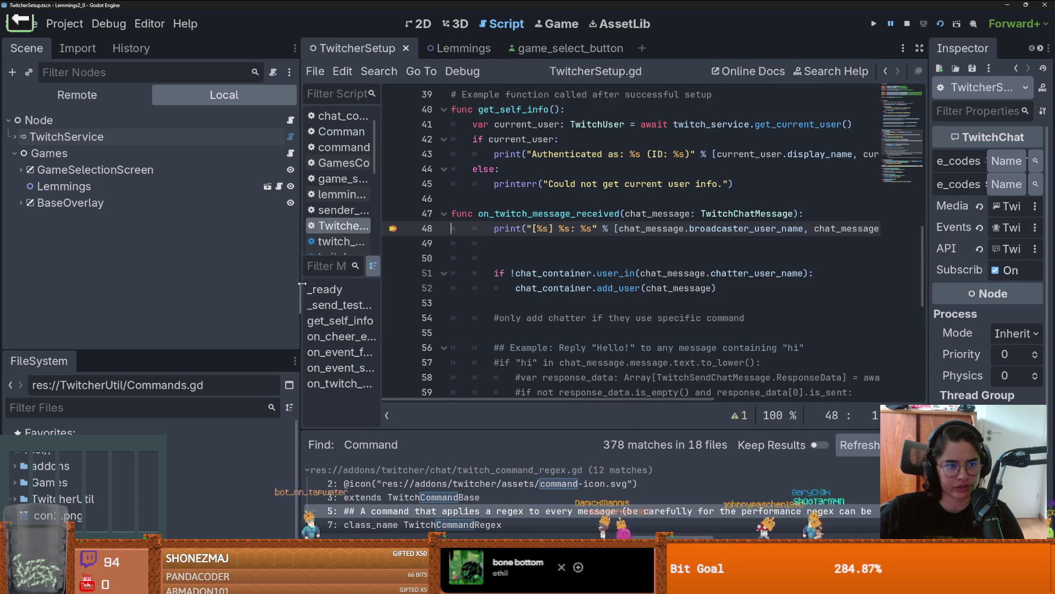
{"action": "left_click_drag", "start_coordinate": [302, 283], "coordinate": [293, 284]}
{"action": "left_click", "coordinate": [873, 24]}
{"action": "left_click", "coordinate": [907, 23]}
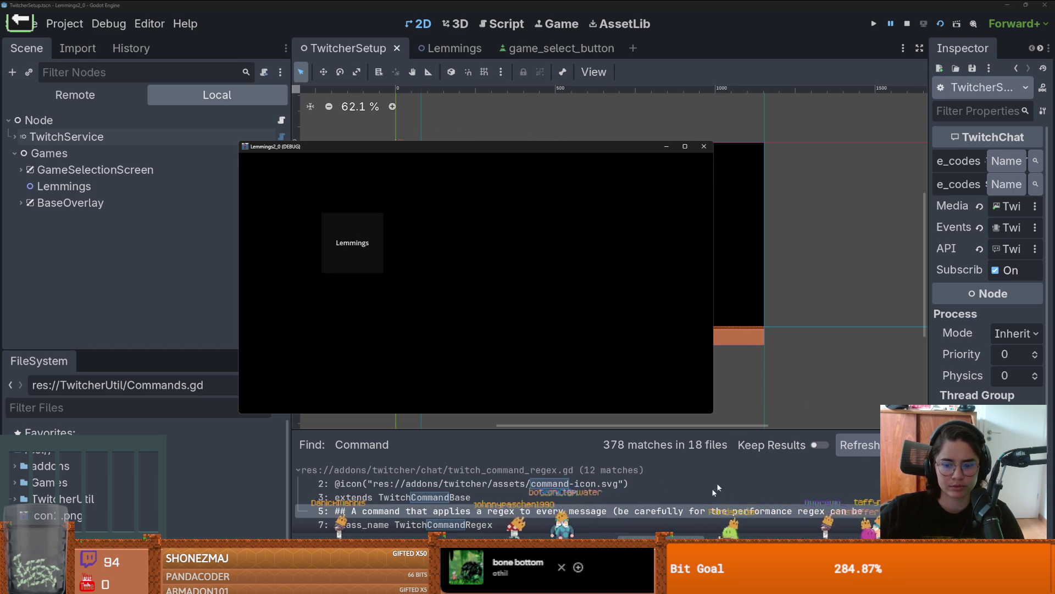
- Resume and close the debug game, remove the line 48 breakpoint, and rerun the scene
{"action": "key", "text": "F12"}
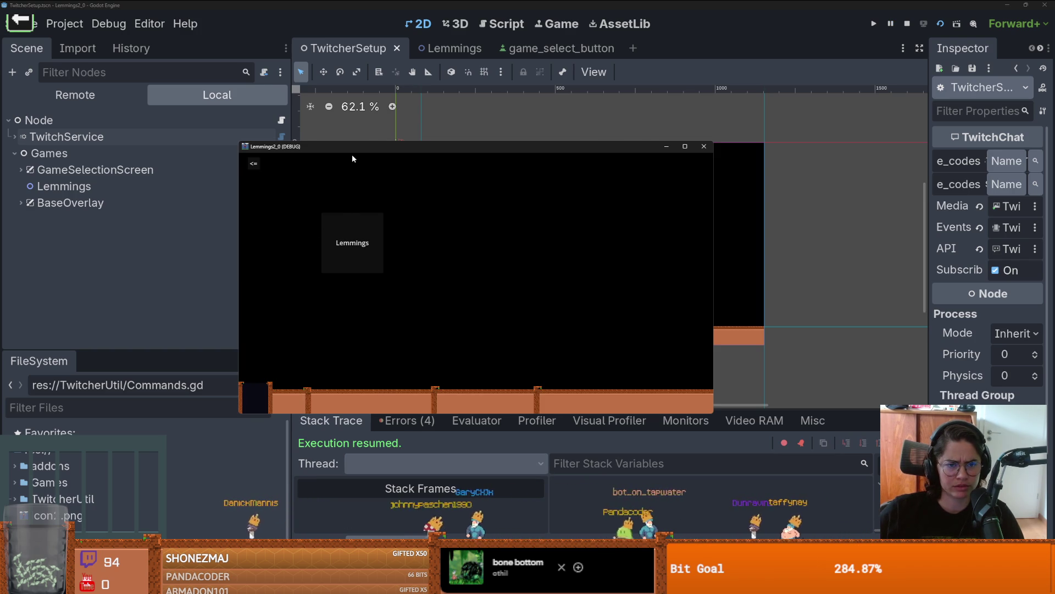
{"action": "left_click_drag", "start_coordinate": [365, 147], "coordinate": [420, 133]}
{"action": "left_click", "coordinate": [758, 131]}
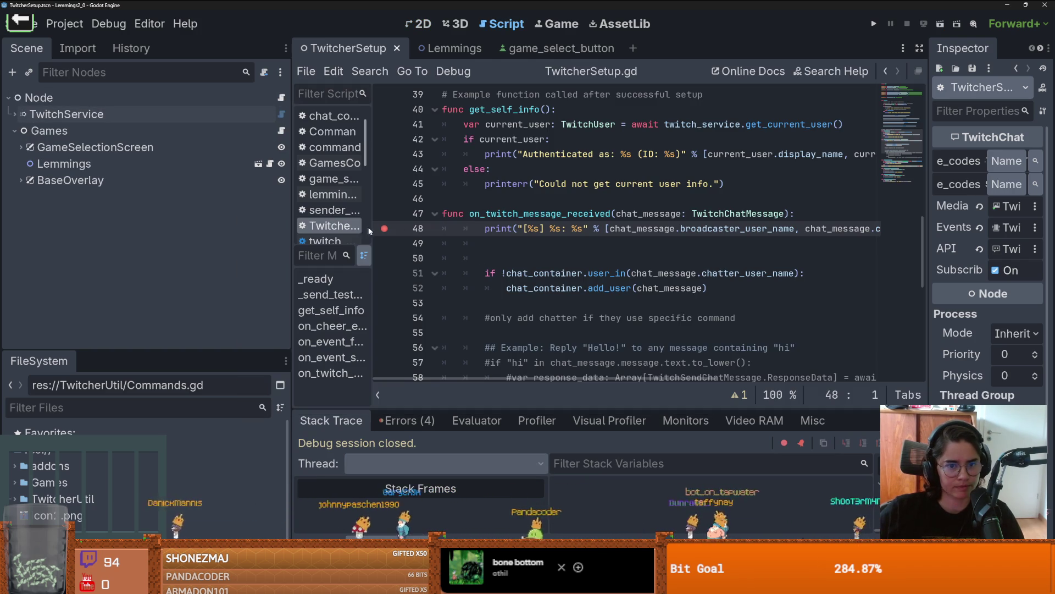
{"action": "left_click", "coordinate": [384, 228]}
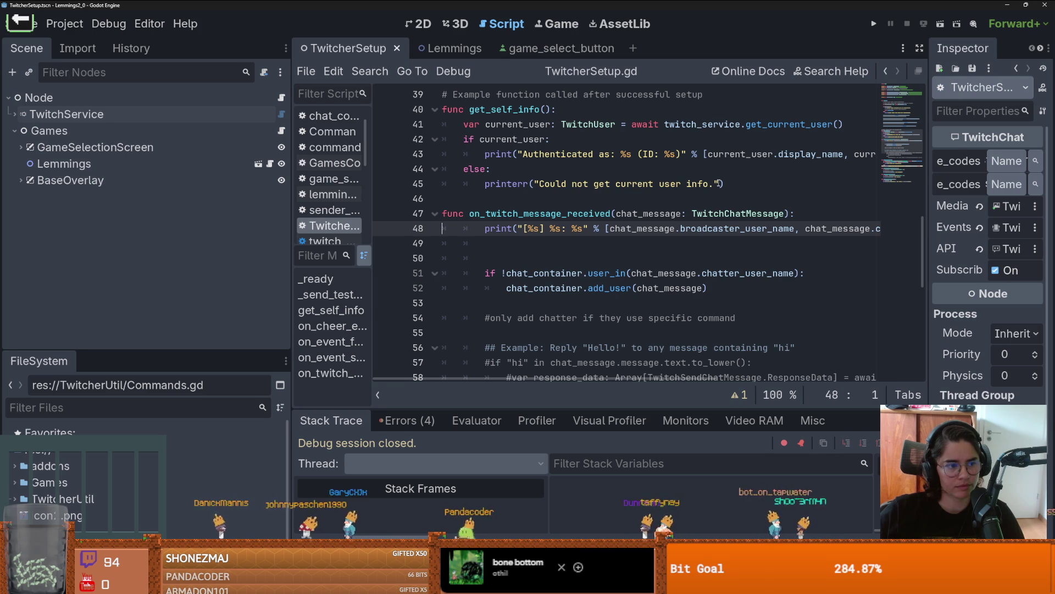
{"action": "left_click", "coordinate": [939, 24]}
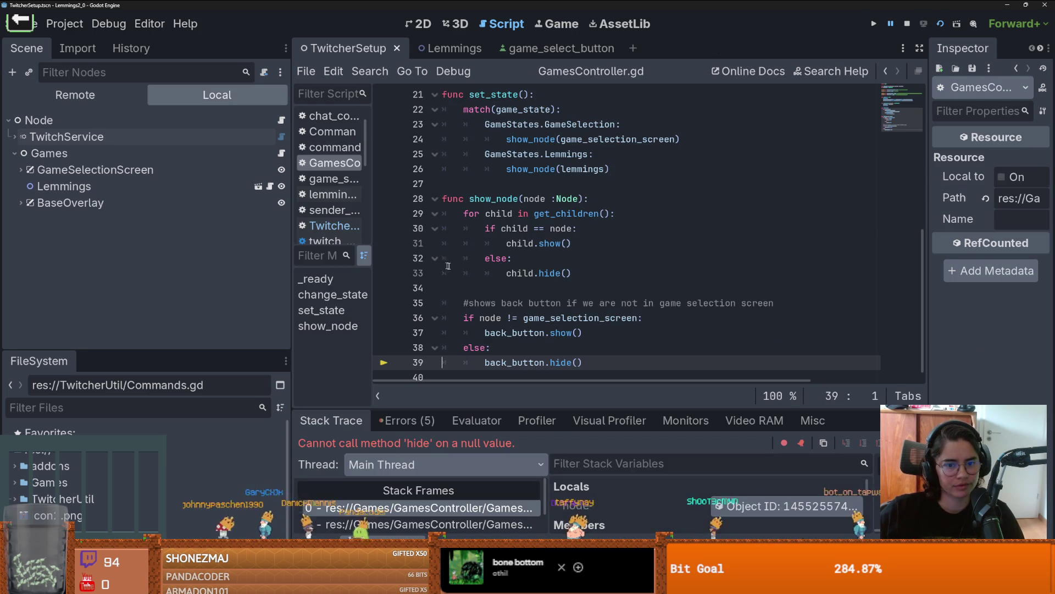
- Select back_button on line 39 and check the children of Games and BaseOverlay
{"action": "double_click", "coordinate": [519, 352]}
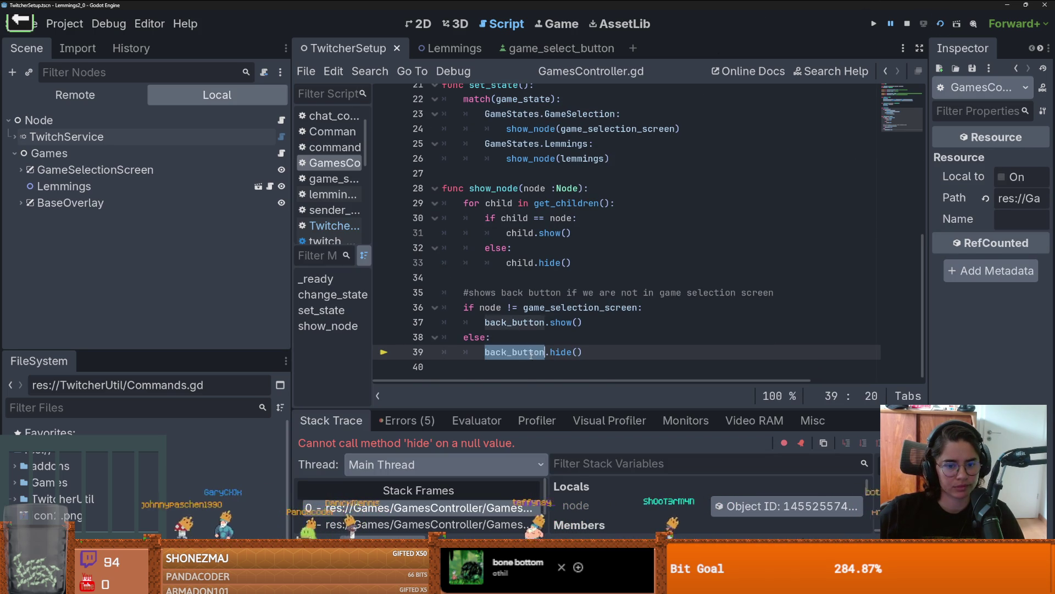
{"action": "scroll", "coordinate": [549, 247], "scroll_direction": "up", "scroll_amount": 7}
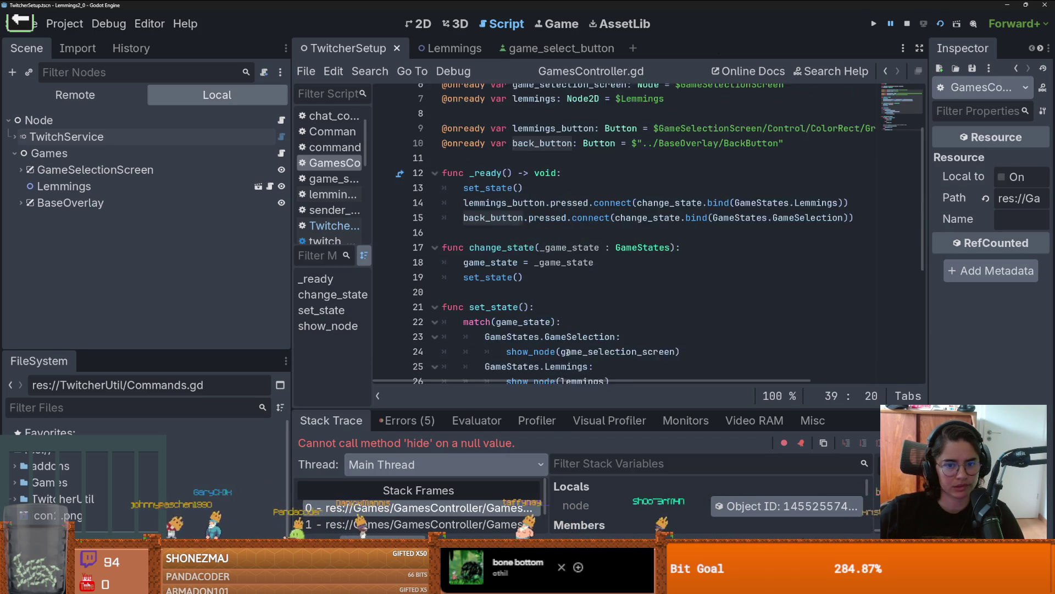
{"action": "left_click", "coordinate": [11, 154]}
{"action": "left_click", "coordinate": [11, 154]}
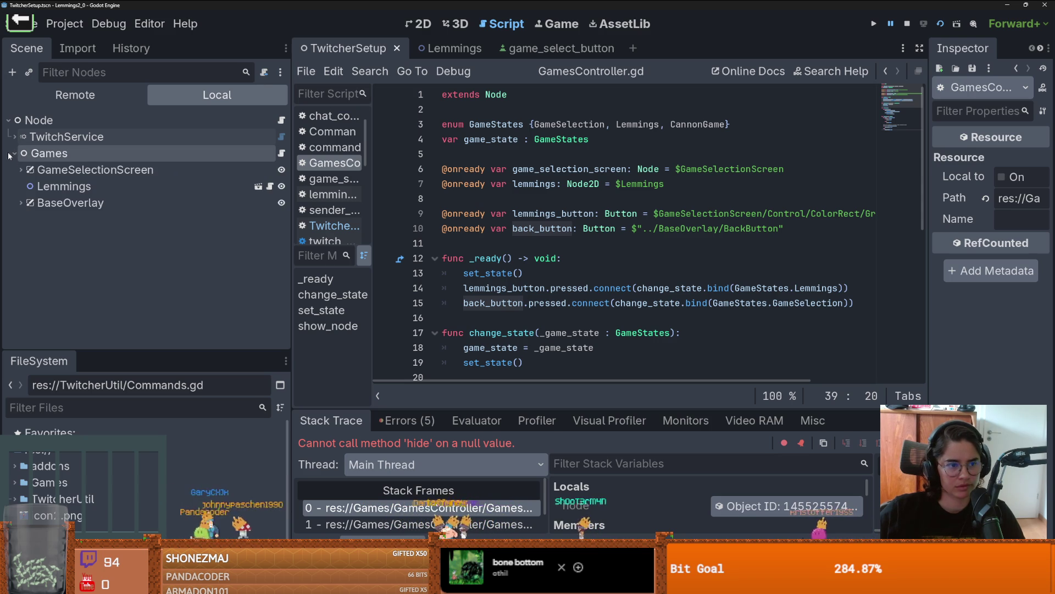
{"action": "left_click", "coordinate": [16, 204]}
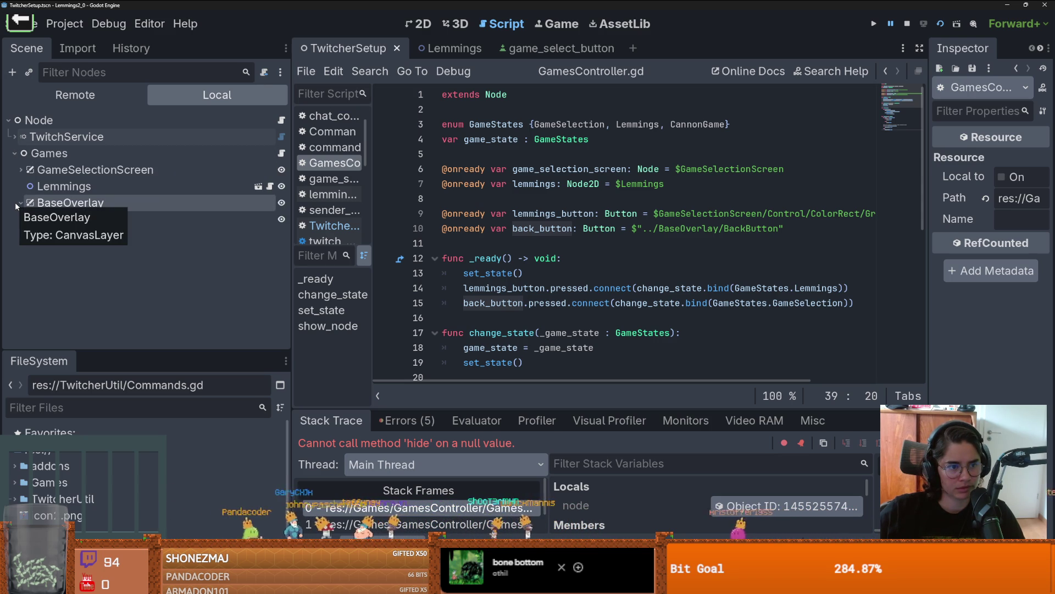
{"action": "left_click", "coordinate": [16, 203]}
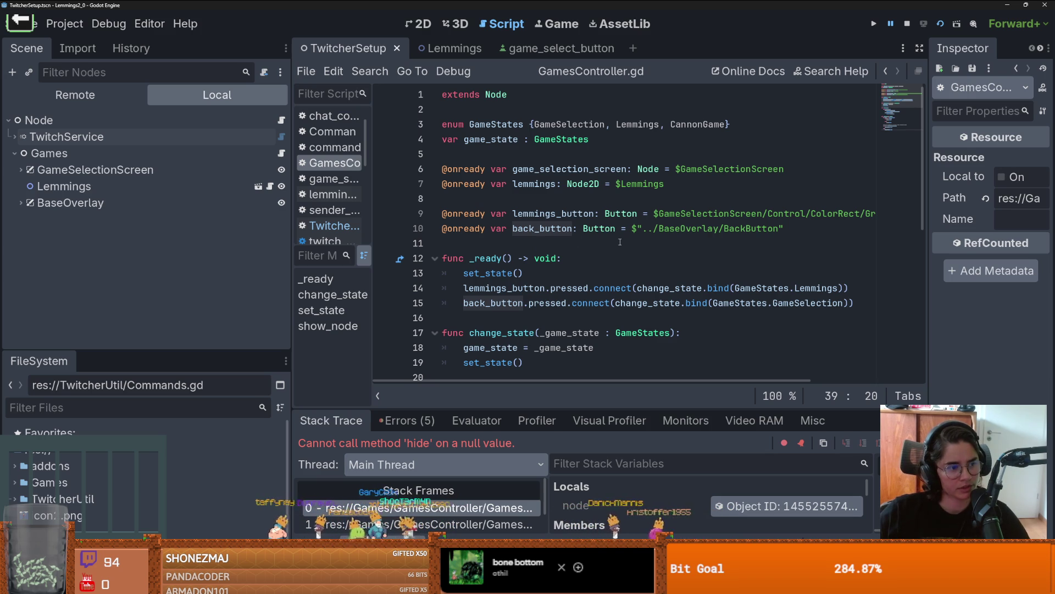
- Compare line 10's BaseOverlay/BackButton path with BaseOverlay's children, keeping the path string intact
{"action": "left_click_drag", "start_coordinate": [792, 228], "coordinate": [631, 228]}
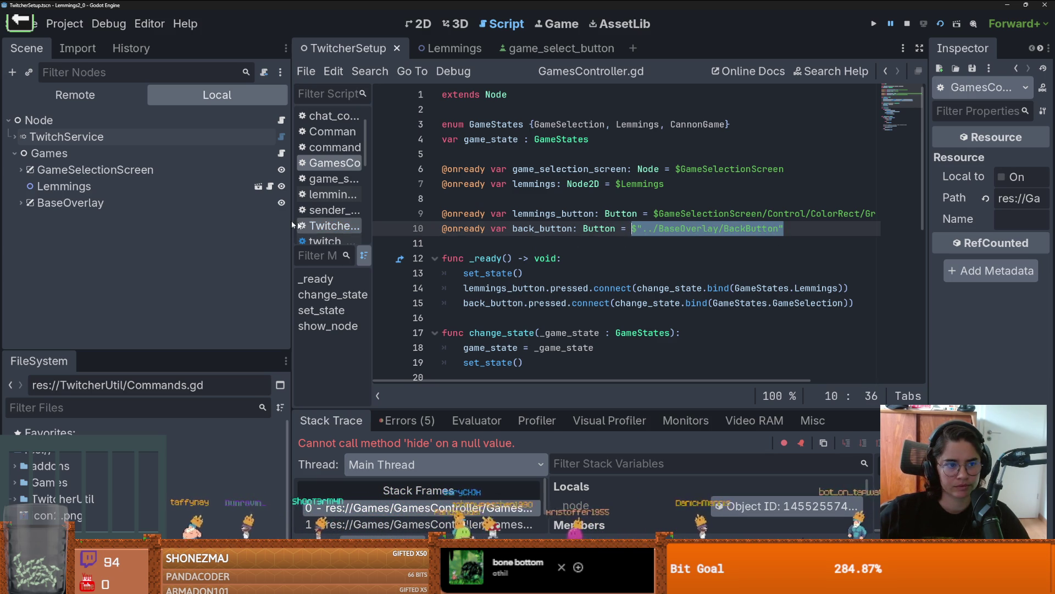
{"action": "key", "text": "Delete"}
{"action": "left_click", "coordinate": [21, 203]}
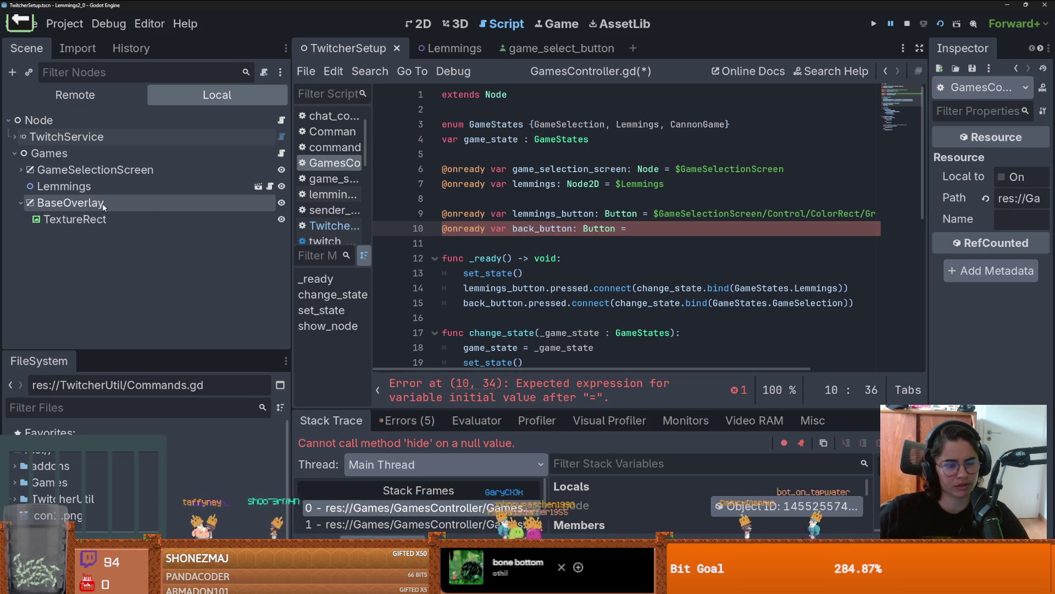
{"action": "left_click", "coordinate": [666, 230]}
{"action": "key", "text": "ctrl+z"}
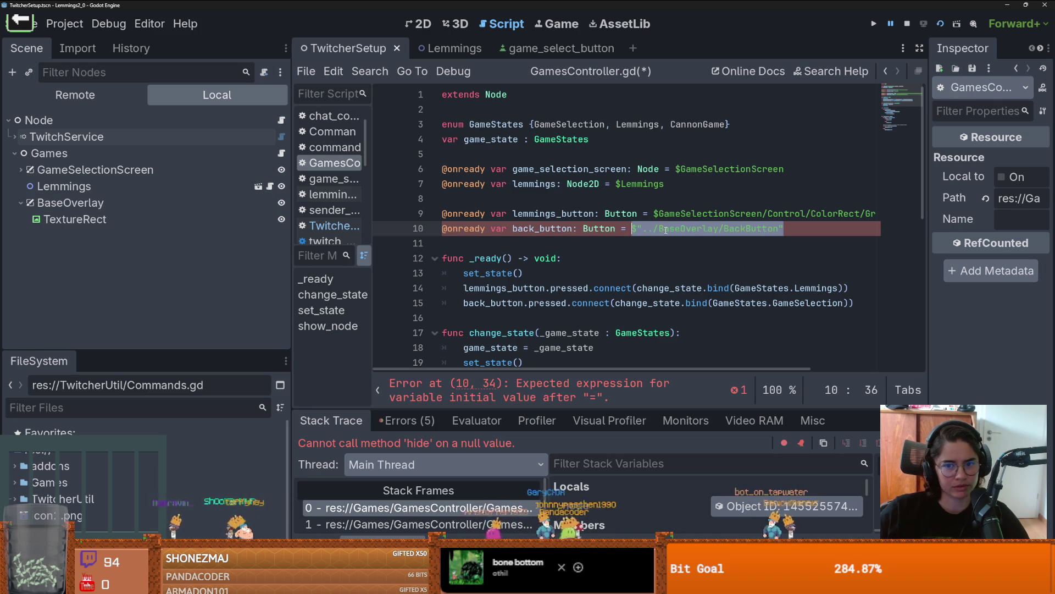
{"action": "left_click", "coordinate": [406, 25]}
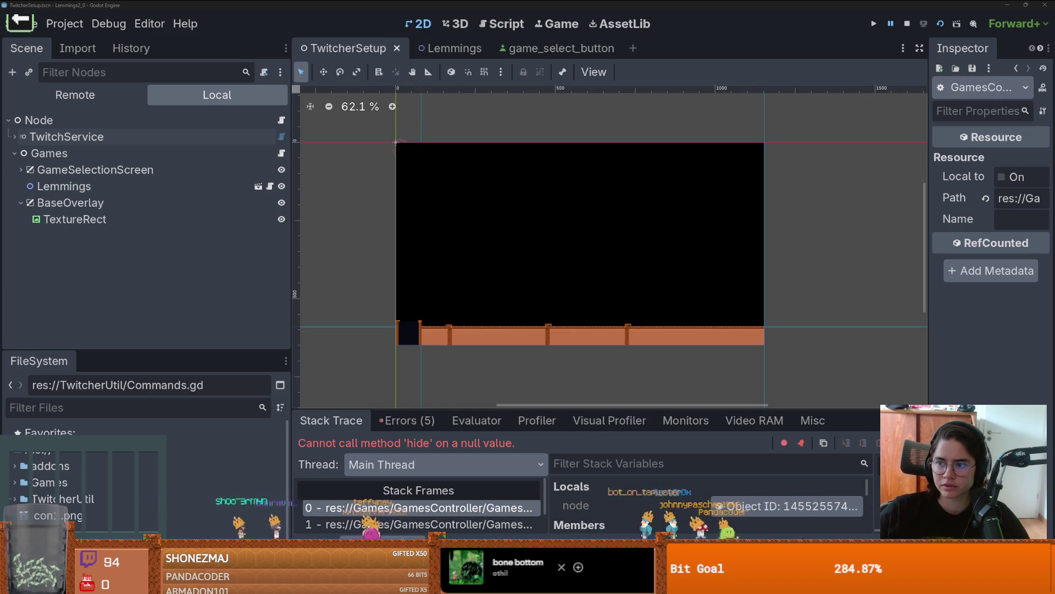
- Add a Button child node under BaseOverlay
{"action": "left_click", "coordinate": [24, 201]}
{"action": "left_click", "coordinate": [19, 170]}
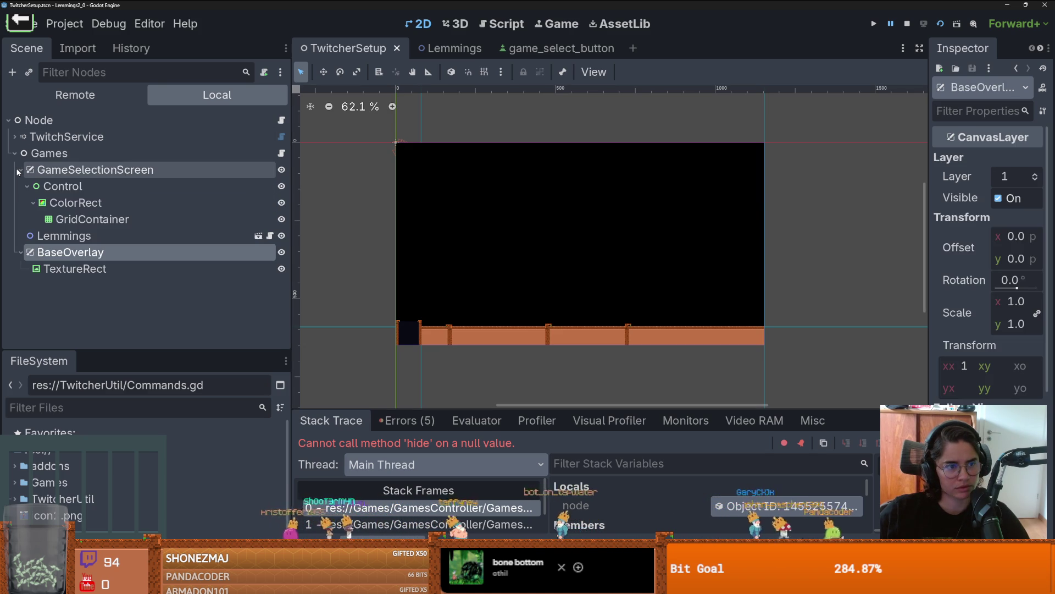
{"action": "left_click", "coordinate": [21, 169]}
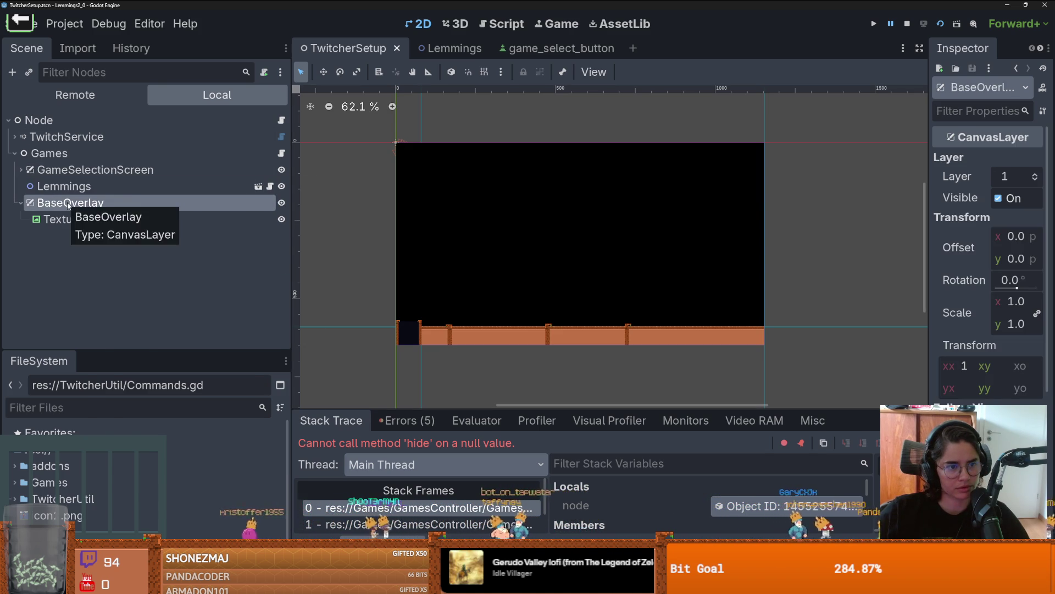
{"action": "right_click", "coordinate": [68, 205]}
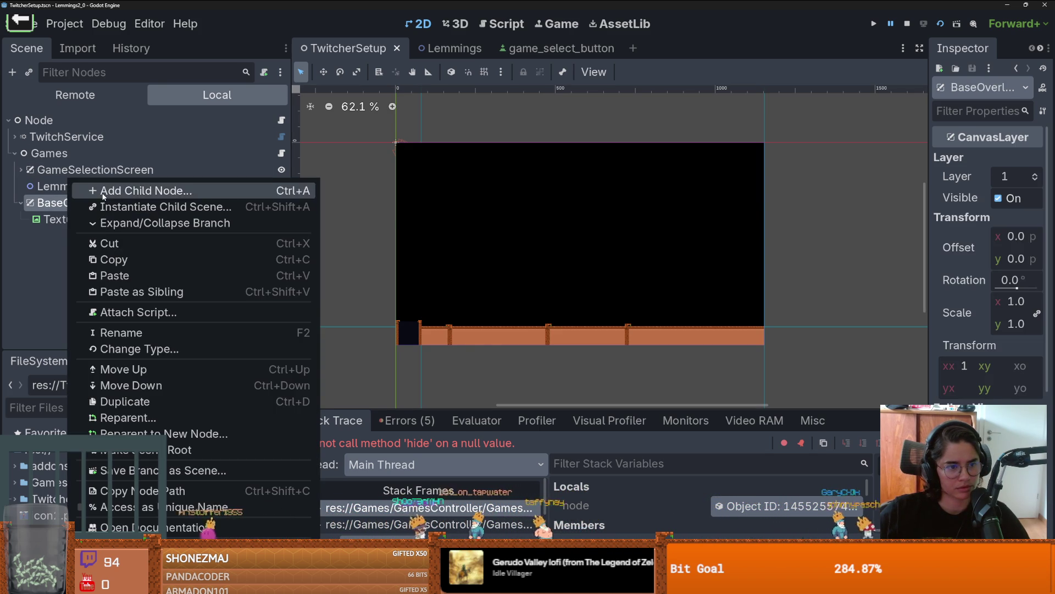
{"action": "left_click", "coordinate": [115, 190]}
{"action": "type", "text": "bi"}
{"action": "key", "text": "BackSpace"}
{"action": "type", "text": "utt"}
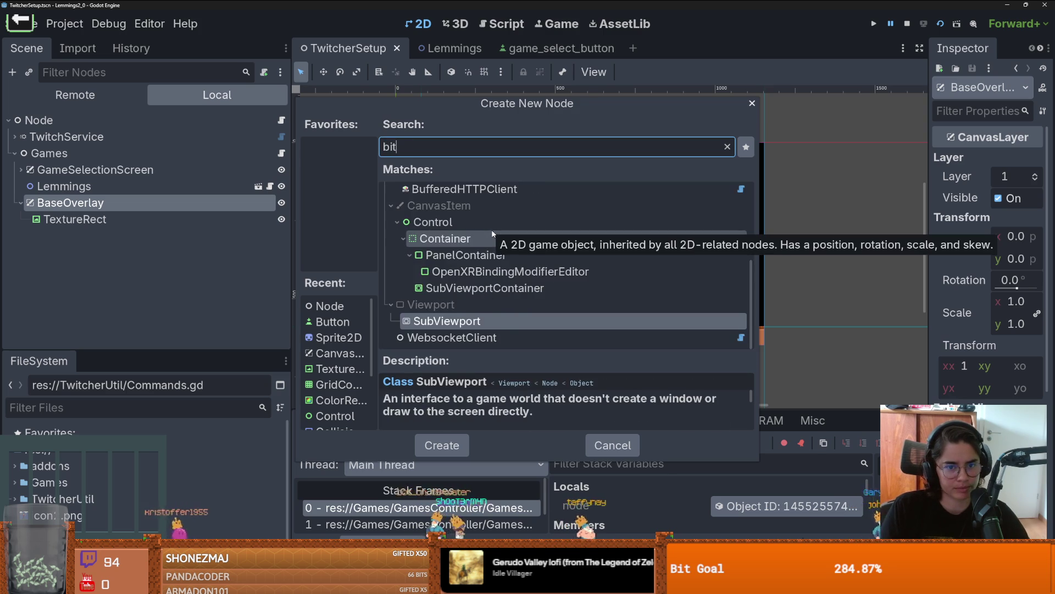
{"action": "key", "text": "Return"}
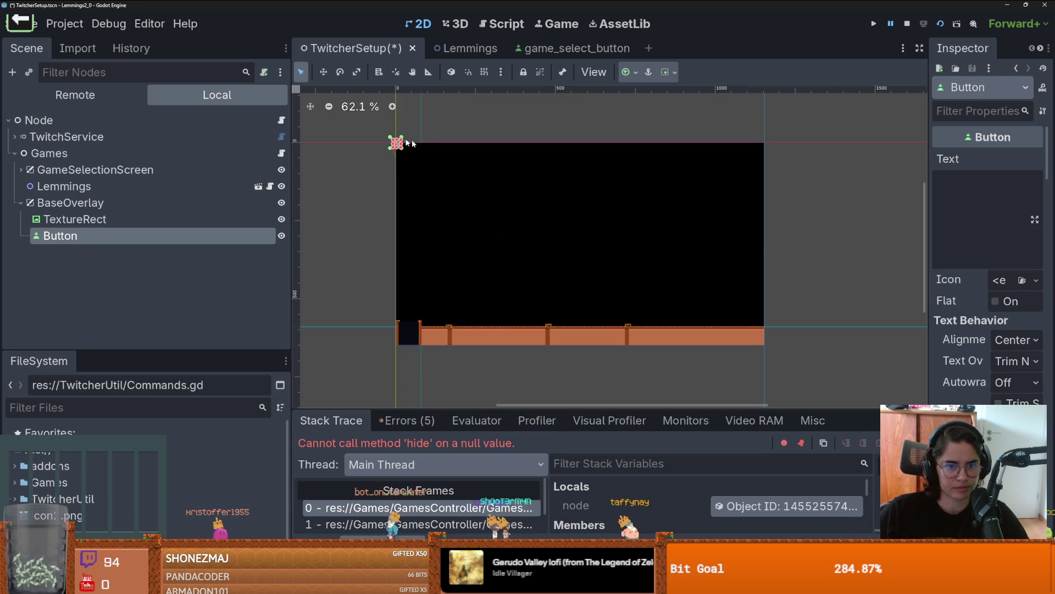
- Move the button to the top-left corner, set its text to '<=', and save the scene
{"action": "scroll", "coordinate": [394, 144], "scroll_direction": "up", "scroll_amount": 5}
{"action": "left_click_drag", "start_coordinate": [413, 153], "coordinate": [428, 163]}
{"action": "left_click", "coordinate": [955, 227]}
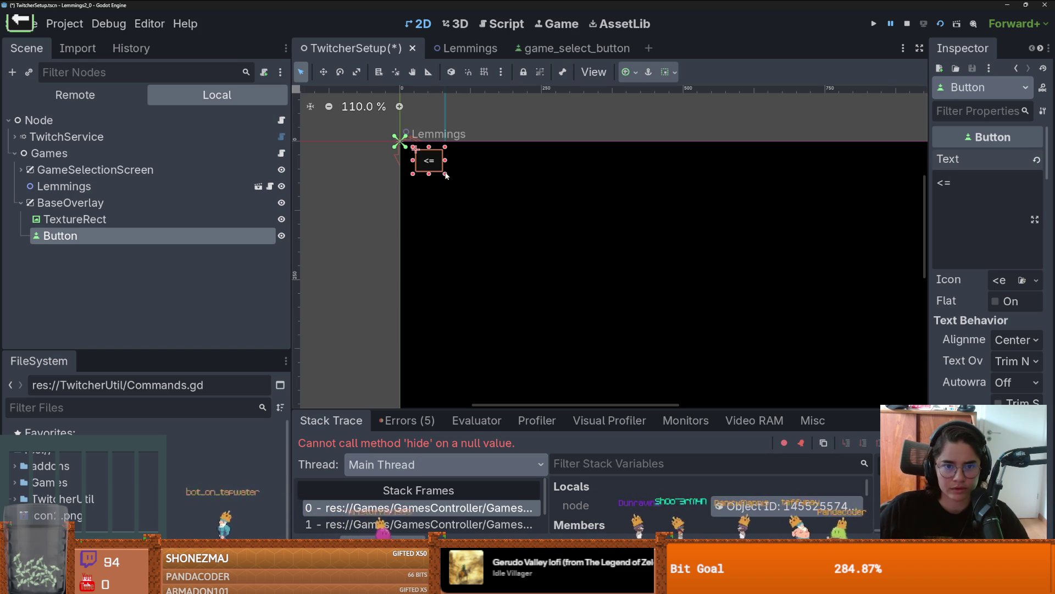
{"action": "type", "text": "="}
{"action": "key", "text": "ctrl+s"}
- Rename the button to BackButton and open GamesController.gd to edit the line 10 path
{"action": "double_click", "coordinate": [142, 233]}
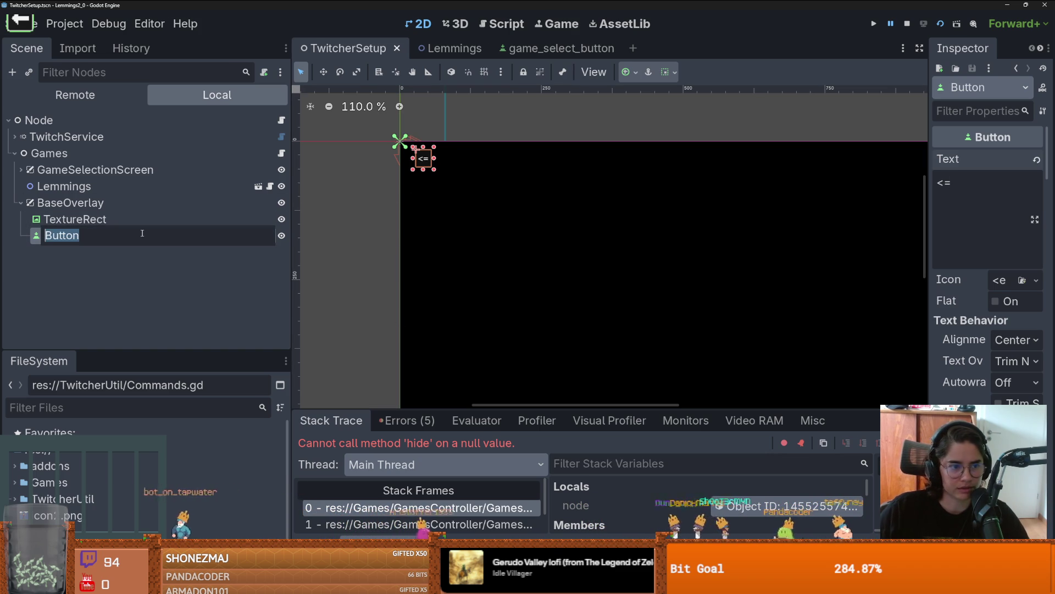
{"action": "type", "text": "a"}
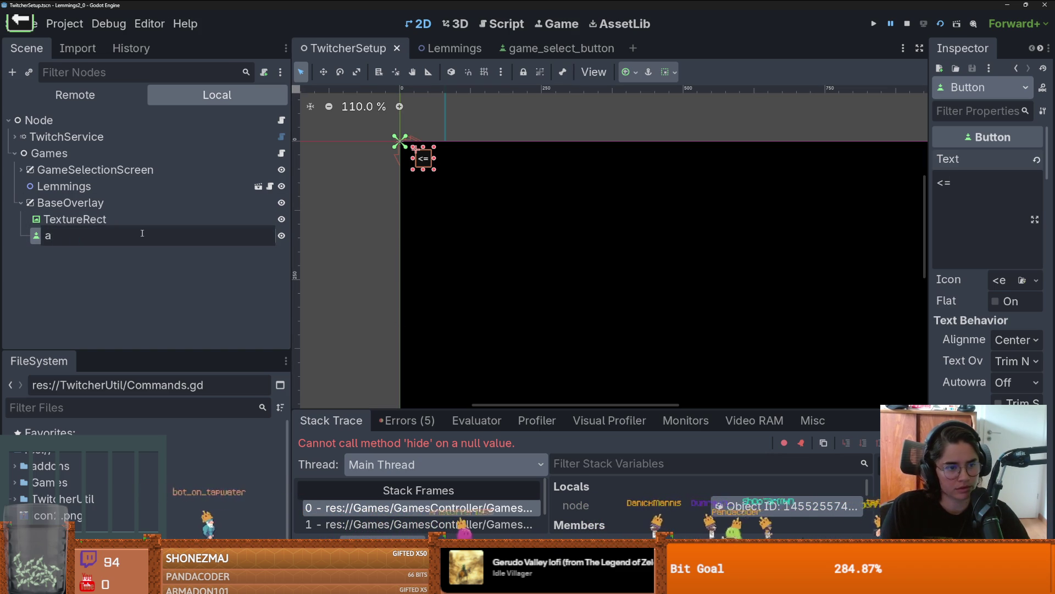
{"action": "type", "text": "cn"}
{"action": "key", "text": "Return"}
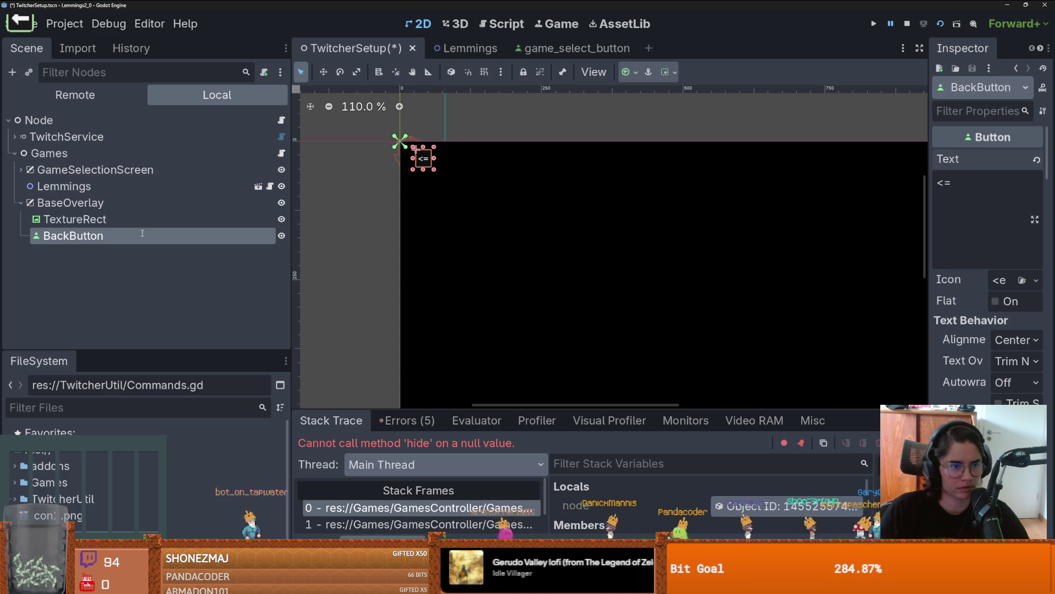
{"action": "left_click", "coordinate": [281, 153]}
{"action": "key", "text": "BackSpace"}
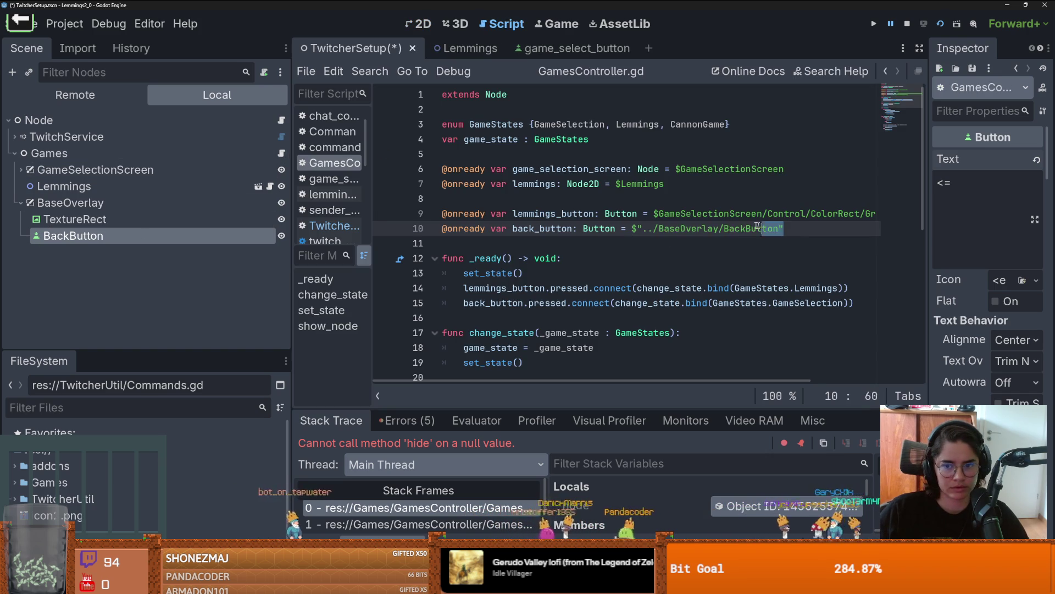
- Replace line 10's back_button path with $BaseOverlay/BackButton, dismiss the Button docs popup, and save GamesController.gd
{"action": "mouse_move", "coordinate": [148, 235]}
{"action": "left_mouse_down"}
{"action": "mouse_move", "coordinate": [654, 228]}
{"action": "mouse_move", "coordinate": [624, 231]}
{"action": "left_mouse_up"}
{"action": "key", "text": "ctrl+s"}
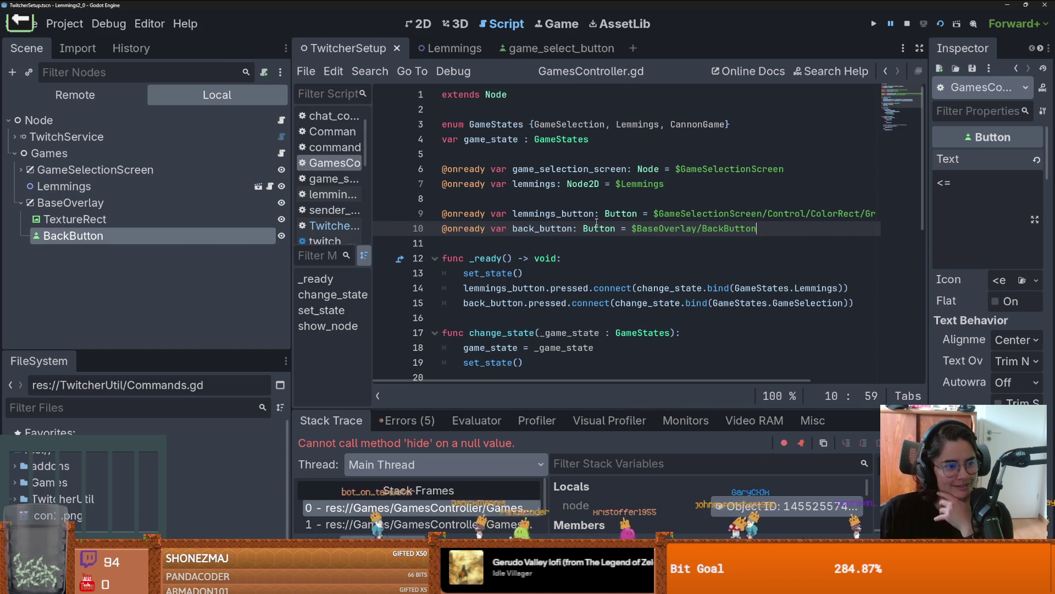
{"action": "mouse_move", "coordinate": [582, 227]}
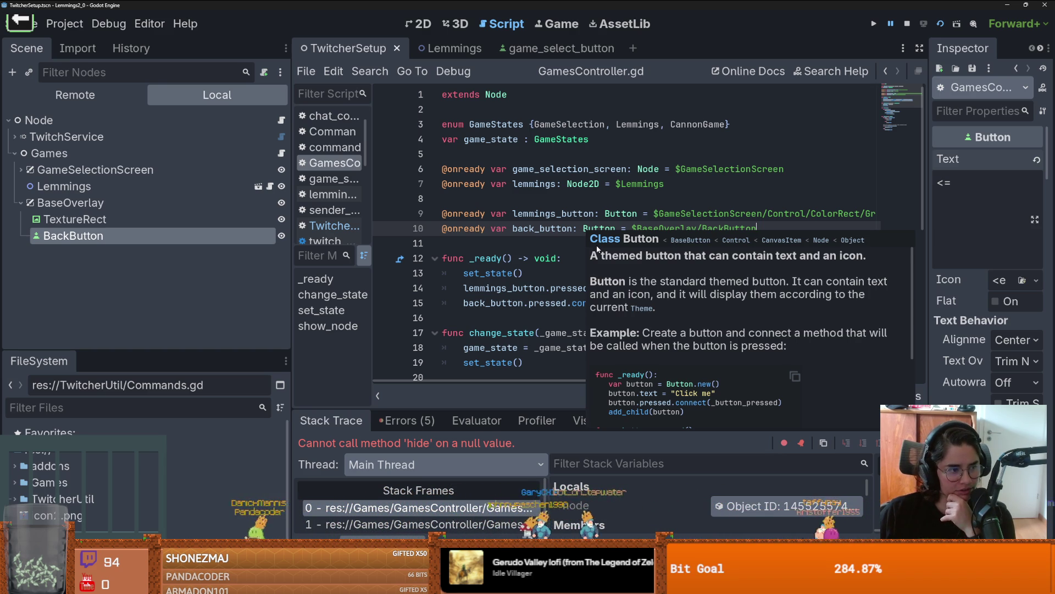
{"action": "left_click", "coordinate": [553, 246]}
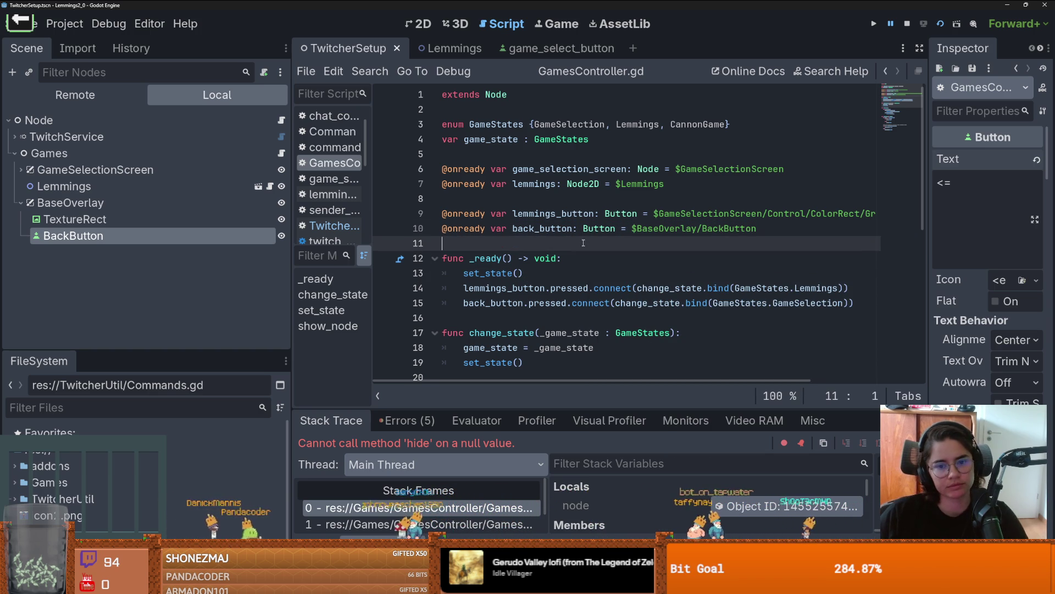
{"action": "key", "text": "ctrl+s"}
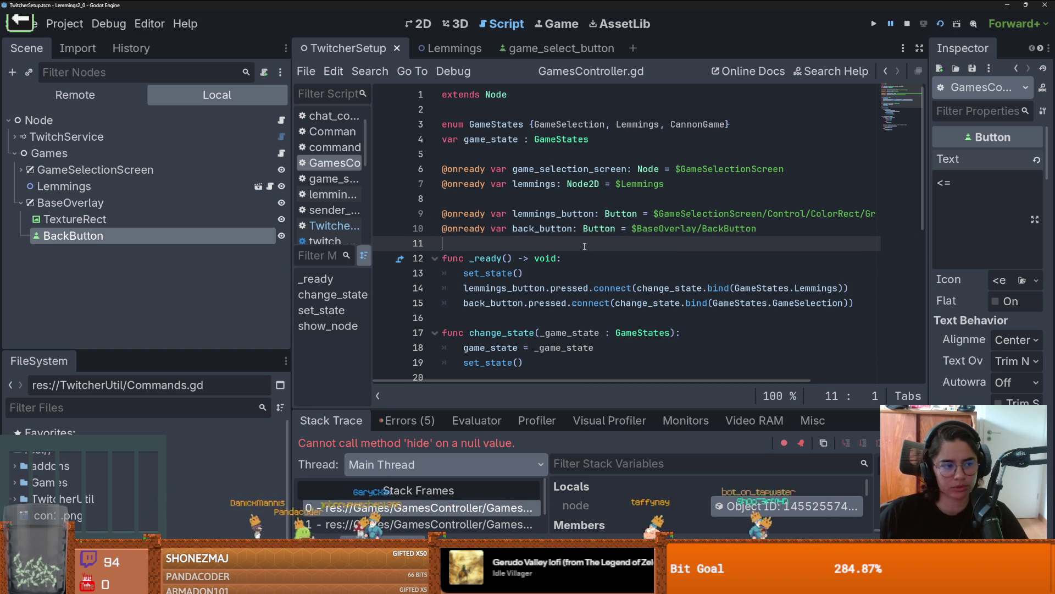
{"action": "left_click", "coordinate": [579, 200]}
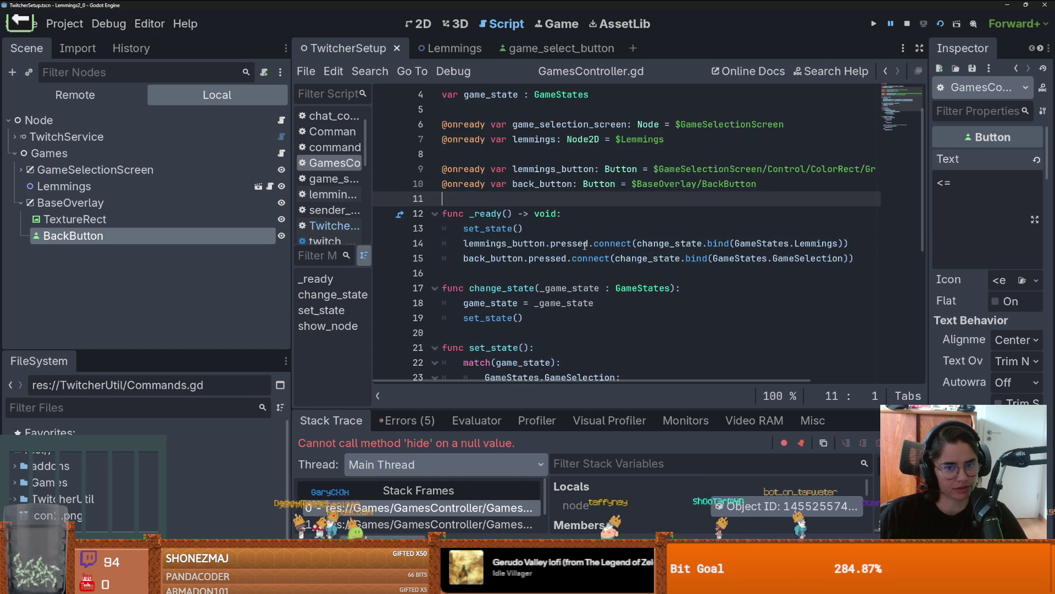
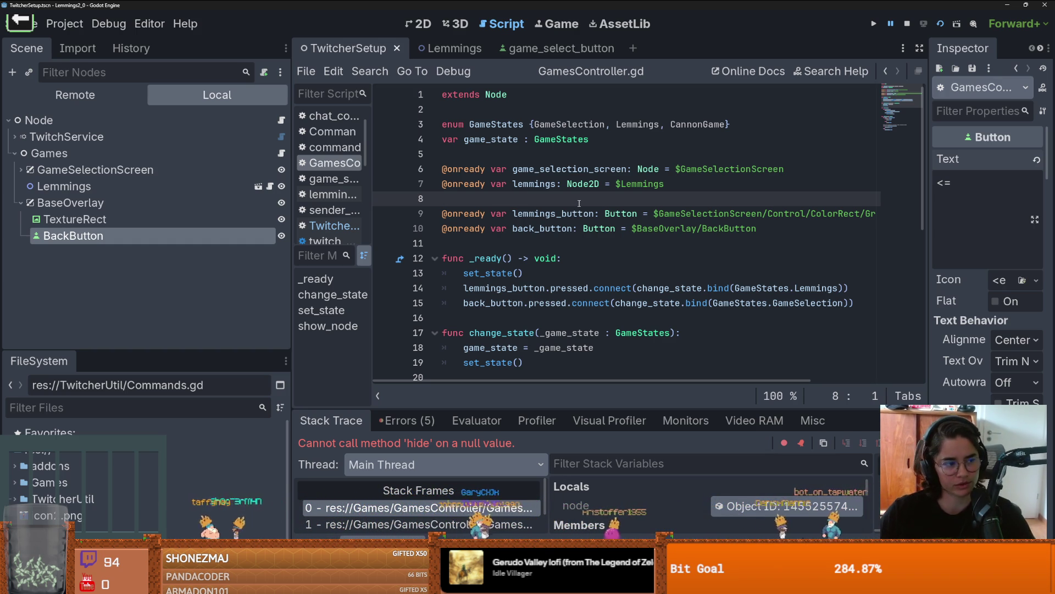
- Rerun the game, inspect back_button in the line 14 'pressed' error, then show GridContainer on the canvas
{"action": "left_click", "coordinate": [659, 227]}
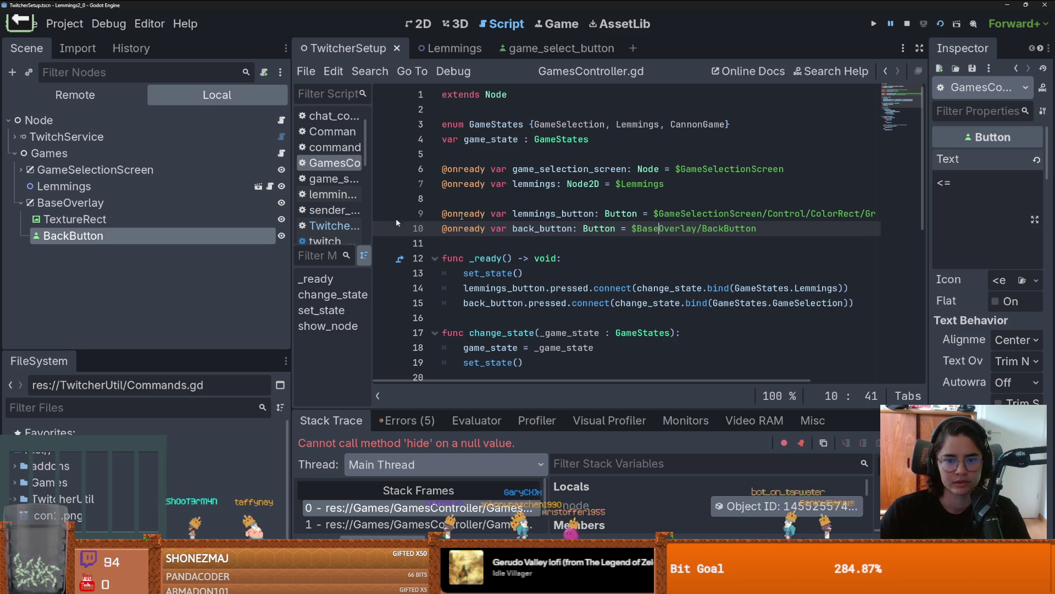
{"action": "left_click", "coordinate": [930, 24]}
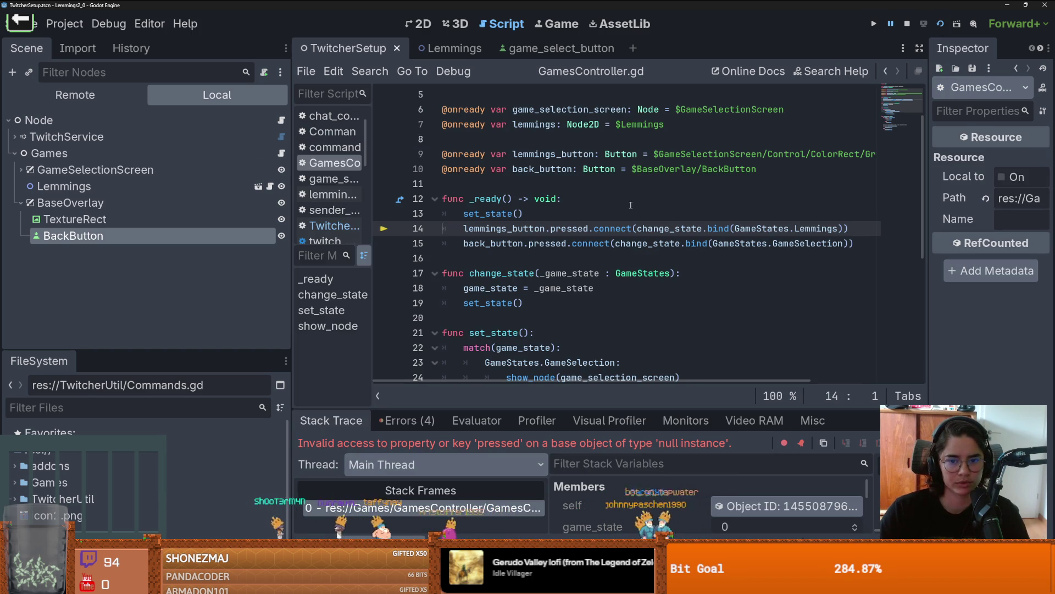
{"action": "double_click", "coordinate": [508, 243]}
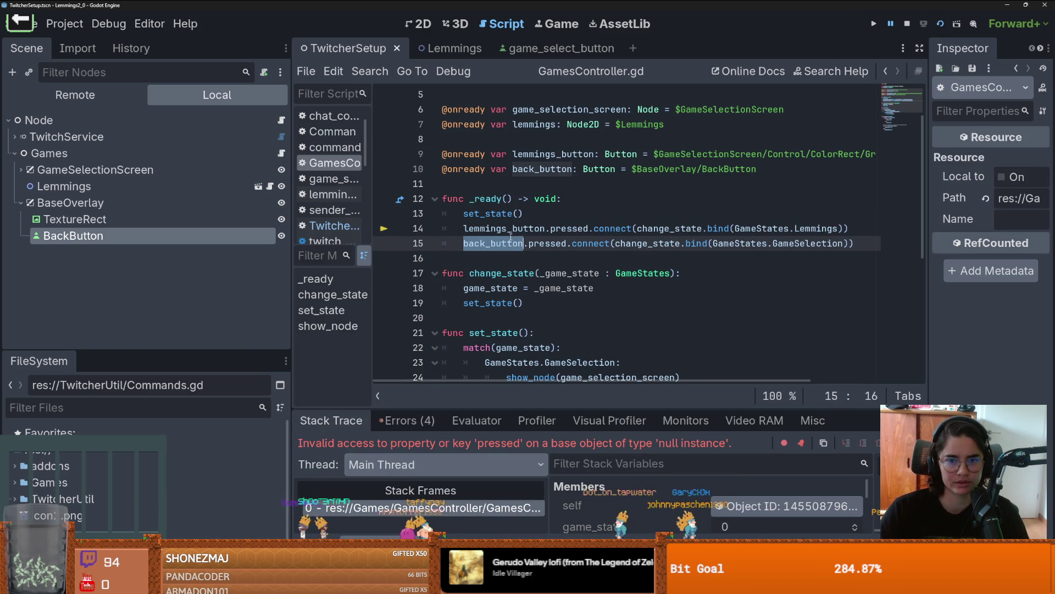
{"action": "left_click", "coordinate": [20, 170]}
{"action": "left_click", "coordinate": [82, 219]}
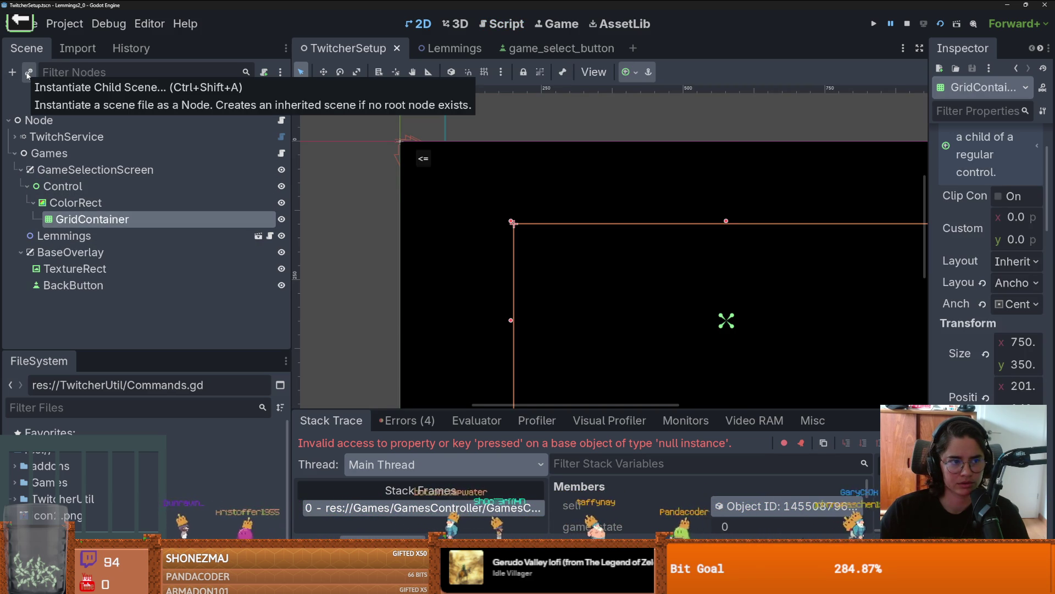
- Instance game_select_button under GridContainer, name it Lemmings, and save the scene
{"action": "left_click", "coordinate": [28, 73]}
{"action": "key", "text": "Return"}
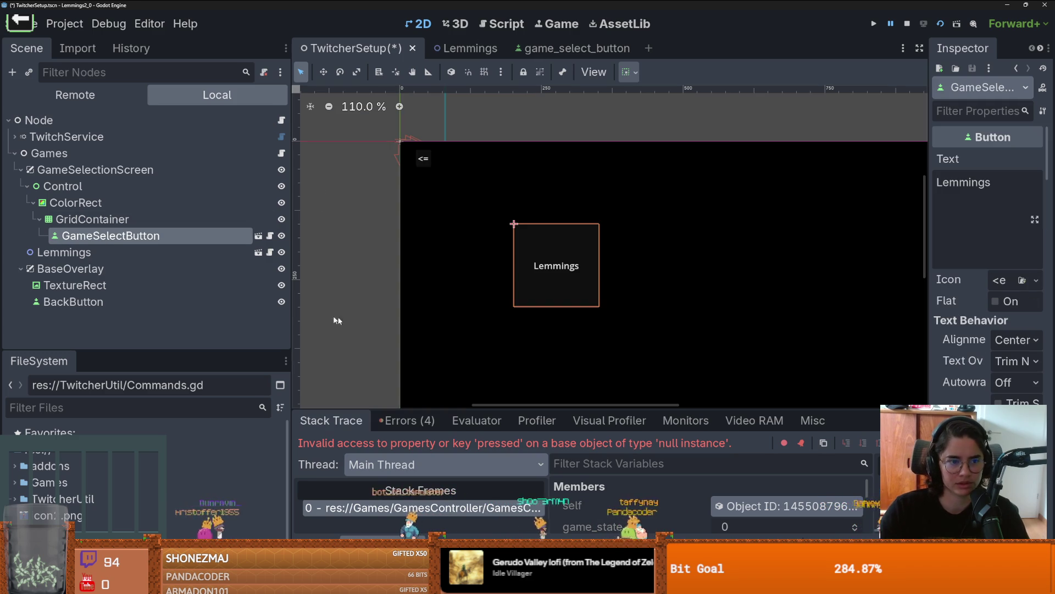
{"action": "double_click", "coordinate": [182, 242]}
{"action": "type", "text": "L"}
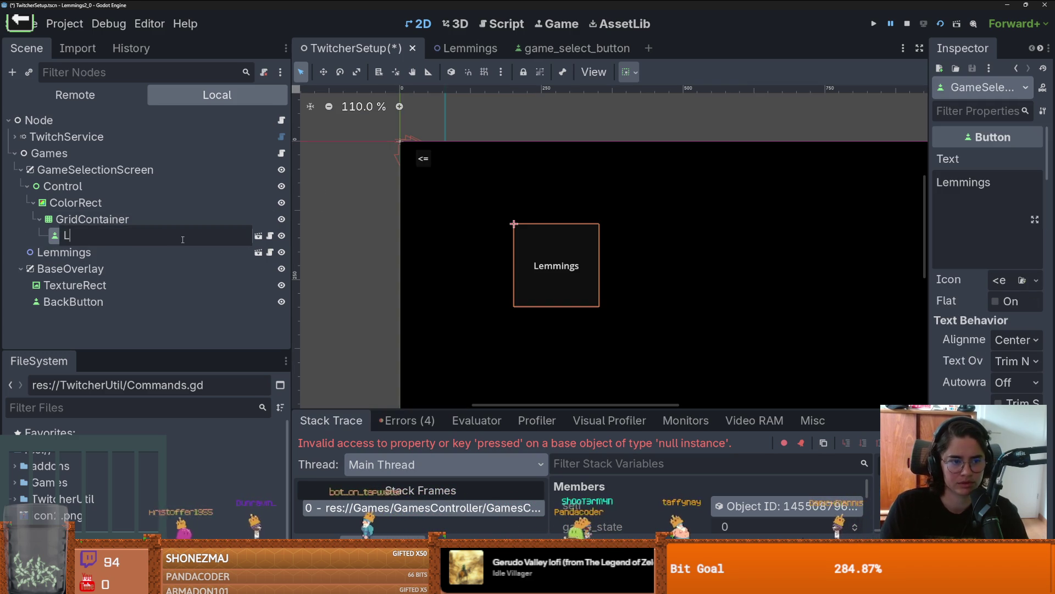
{"action": "type", "text": "emmings"}
{"action": "key", "text": "Return"}
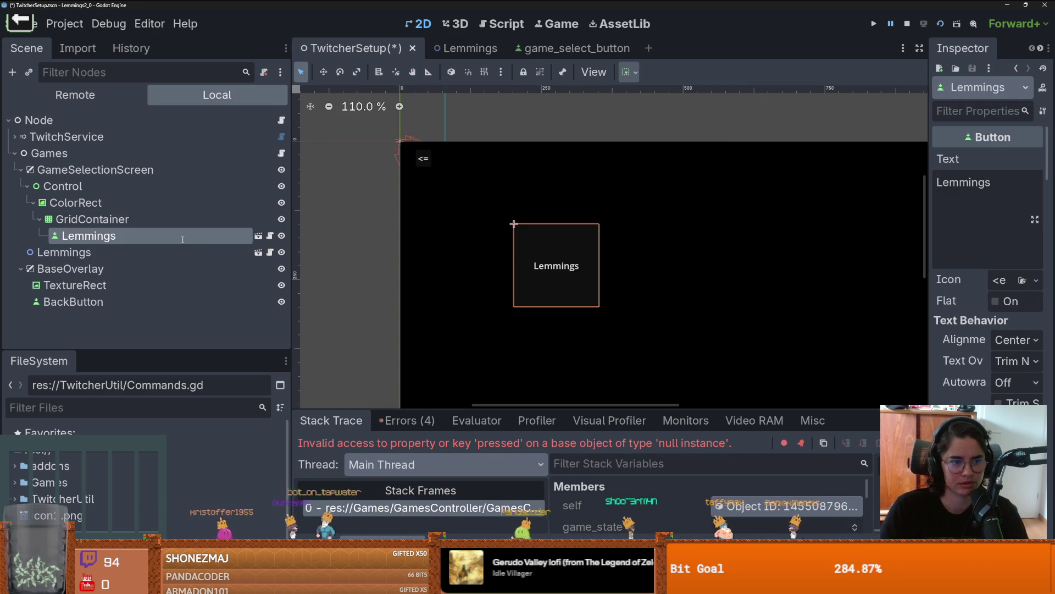
{"action": "key", "text": "ctrl+s"}
- Open GamesController.gd and rename the Lemmings node to LemmingsButton
{"action": "left_click", "coordinate": [281, 153]}
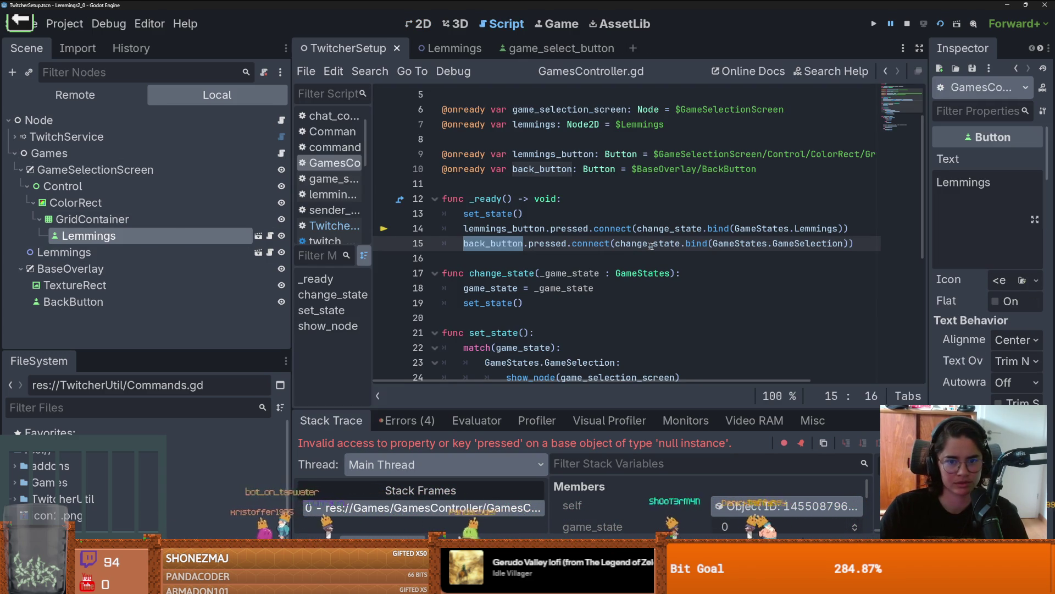
{"action": "scroll", "coordinate": [639, 246], "scroll_direction": "up", "scroll_amount": 2}
{"action": "left_click_drag", "start_coordinate": [653, 199], "coordinate": [885, 199]}
{"action": "double_click", "coordinate": [163, 235]}
{"action": "left_click", "coordinate": [163, 235]}
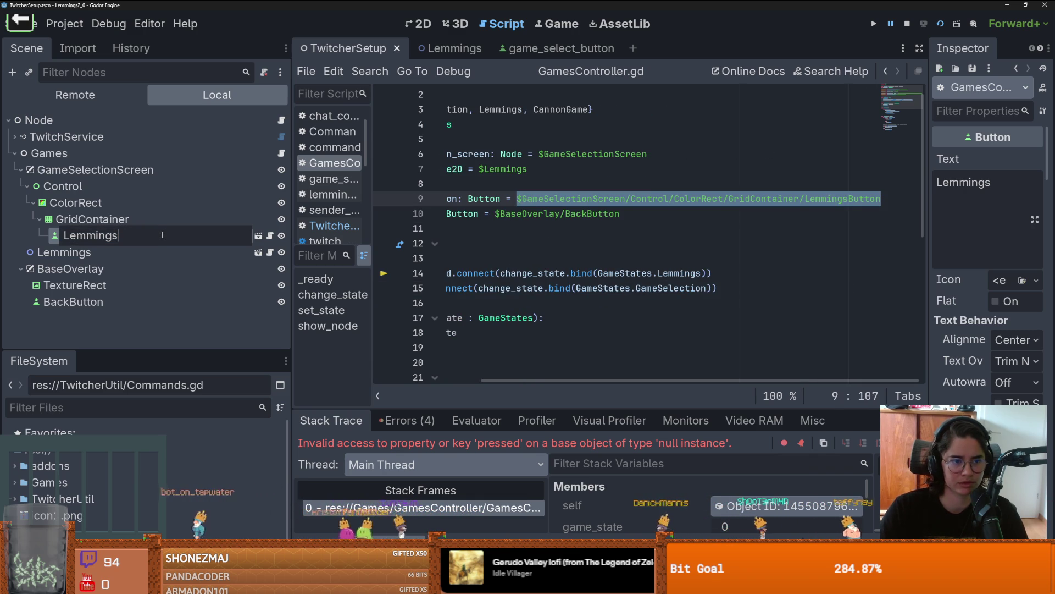
{"action": "type", "text": "Button"}
{"action": "key", "text": "Return"}
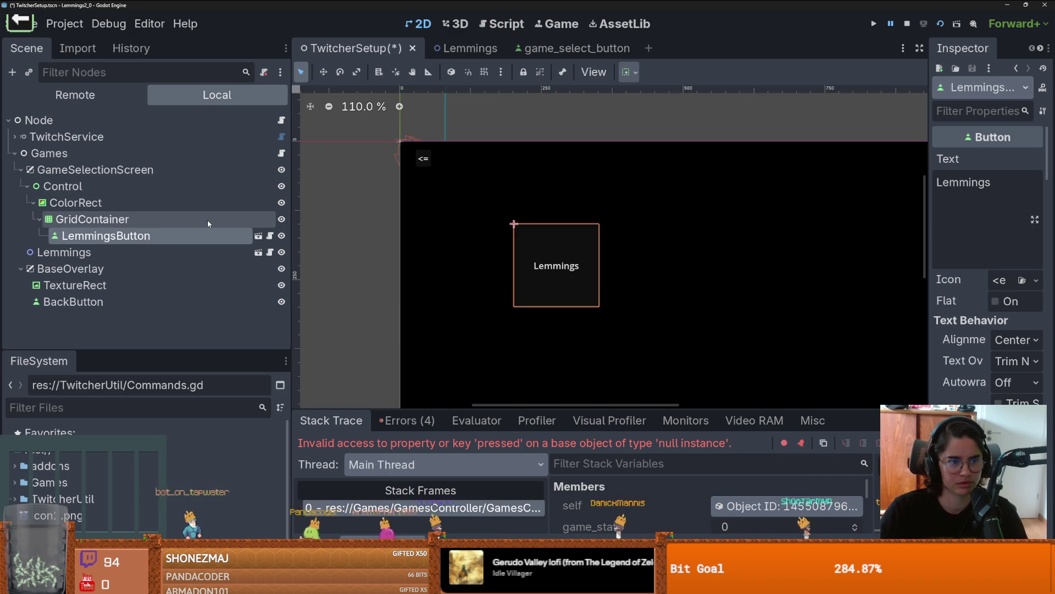
- Replace line 9's lemmings_button path with the LemmingsButton node path
{"action": "left_click", "coordinate": [279, 154]}
{"action": "mouse_move", "coordinate": [137, 235]}
{"action": "left_mouse_down"}
{"action": "mouse_move", "coordinate": [604, 199]}
{"action": "mouse_move", "coordinate": [141, 237]}
{"action": "left_mouse_up"}
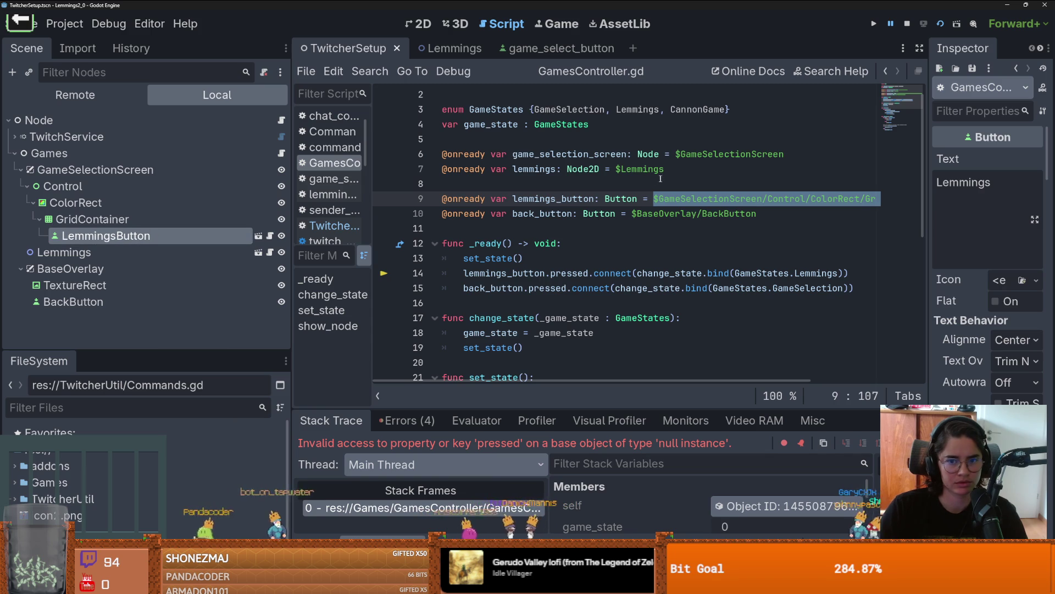
{"action": "left_click", "coordinate": [653, 198]}
{"action": "left_click_drag", "start_coordinate": [653, 199], "coordinate": [880, 198]}
{"action": "key", "text": "Delete"}
{"action": "left_click_drag", "start_coordinate": [118, 237], "coordinate": [694, 199]}
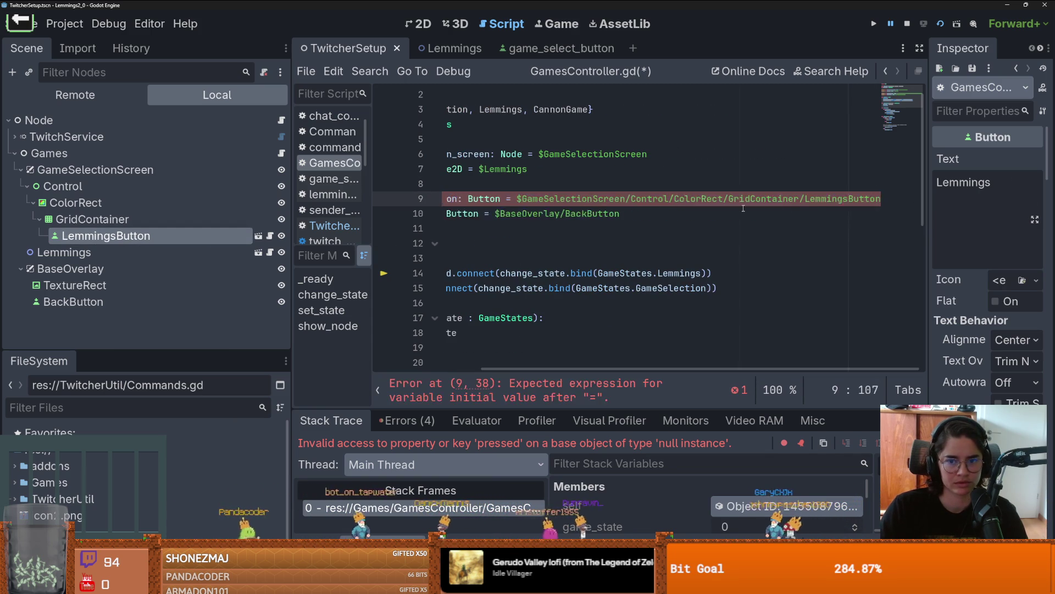
- Run the current scene, press the Lemmings button, and close the game window
{"action": "left_click", "coordinate": [941, 24]}
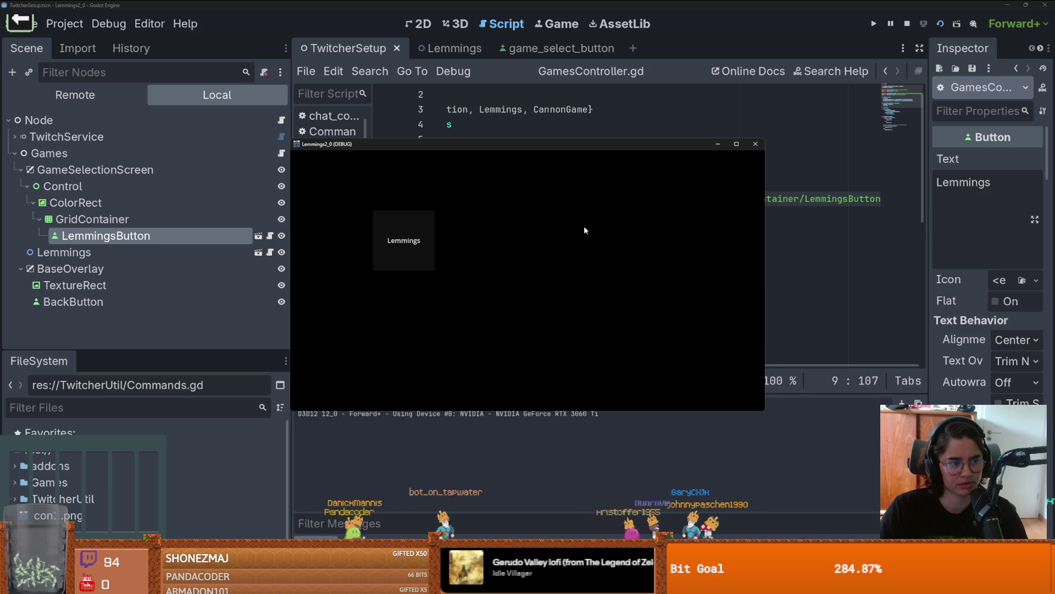
{"action": "left_click", "coordinate": [398, 247]}
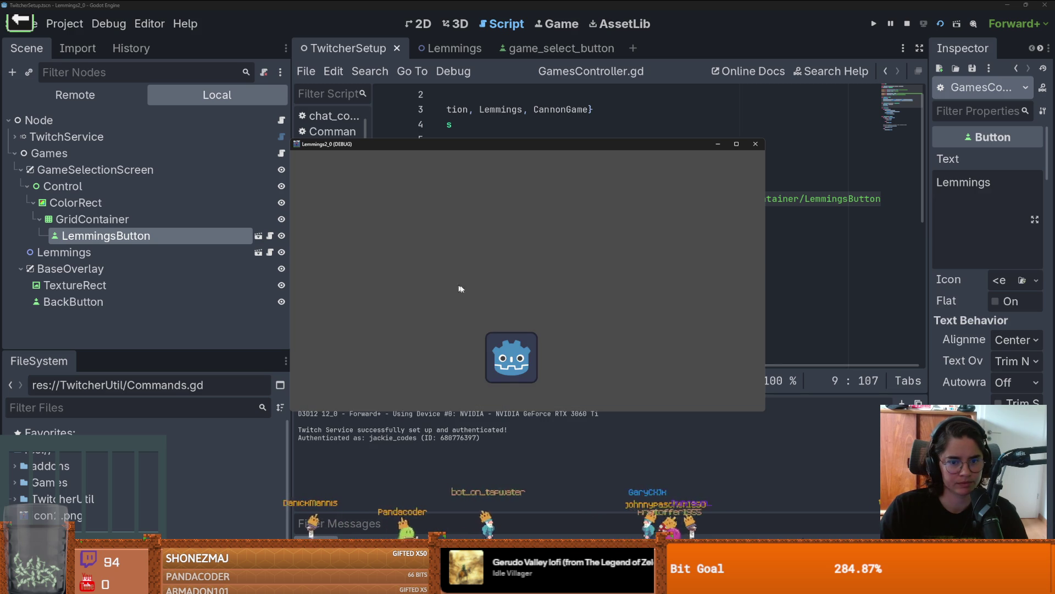
{"action": "left_click", "coordinate": [756, 145]}
{"action": "scroll", "coordinate": [528, 244], "scroll_direction": "down", "scroll_amount": 7}
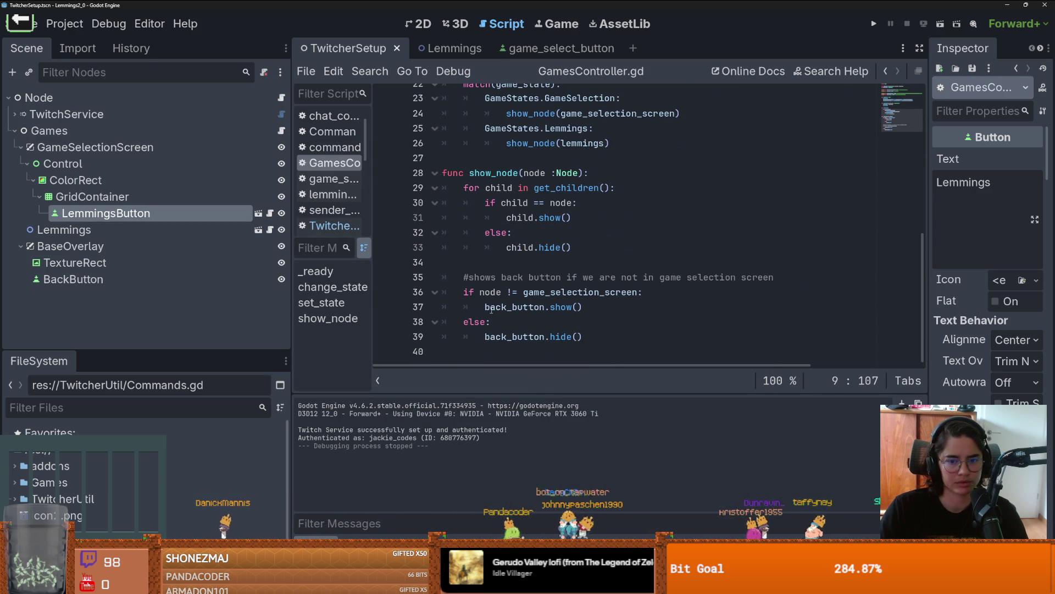
{"action": "double_click", "coordinate": [503, 307]}
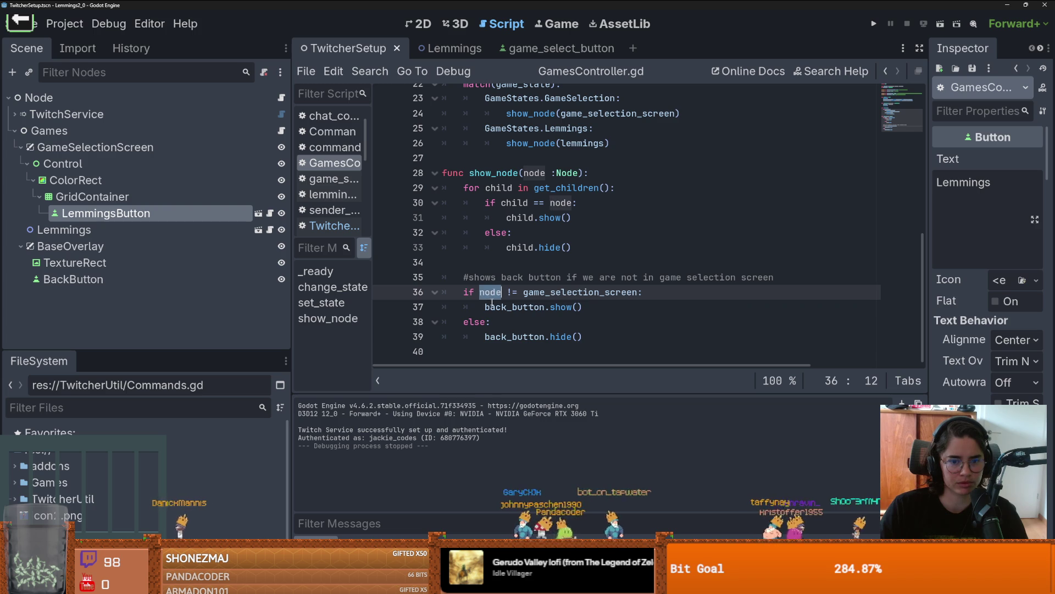
{"action": "left_click", "coordinate": [422, 24]}
{"action": "scroll", "coordinate": [517, 165], "scroll_direction": "up", "scroll_amount": 2}
{"action": "scroll", "coordinate": [513, 193], "scroll_direction": "down", "scroll_amount": 1}
{"action": "left_click", "coordinate": [73, 279]}
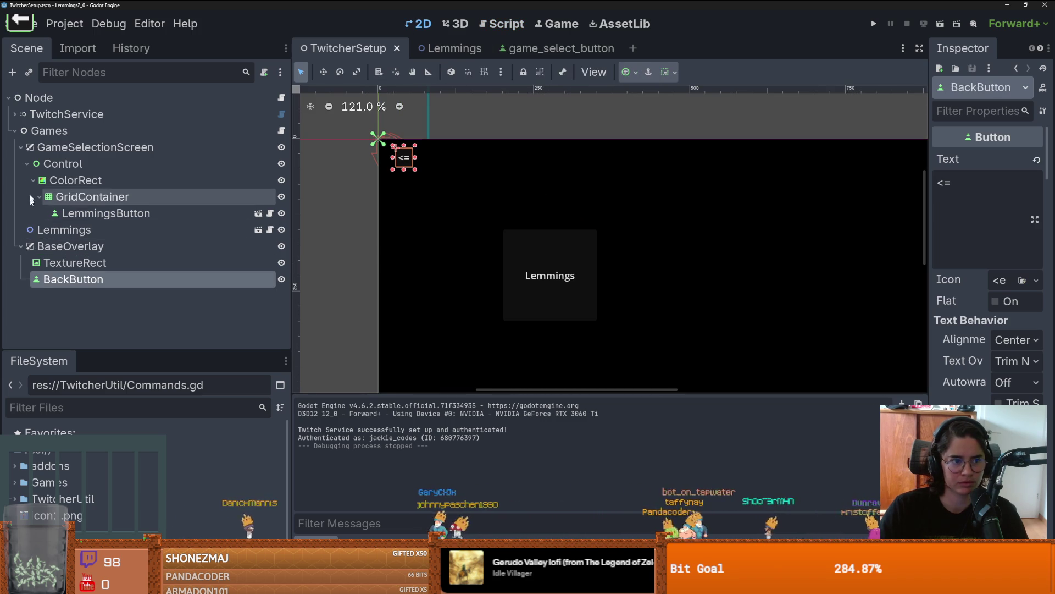
{"action": "left_click", "coordinate": [21, 146]}
{"action": "left_click", "coordinate": [21, 180]}
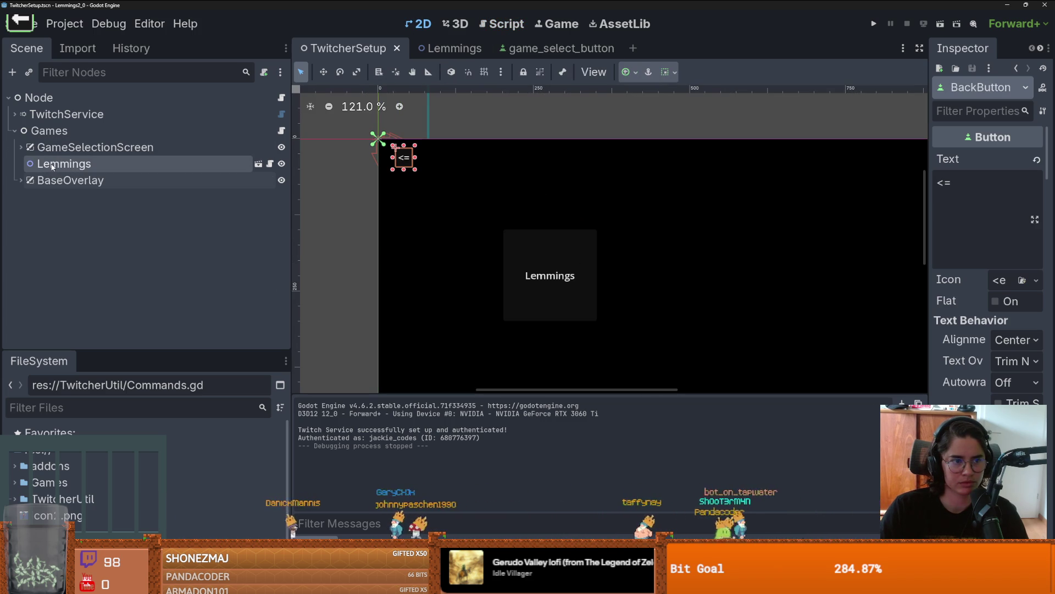
{"action": "left_click", "coordinate": [110, 164]}
{"action": "left_click", "coordinate": [20, 147]}
{"action": "left_click", "coordinate": [21, 147]}
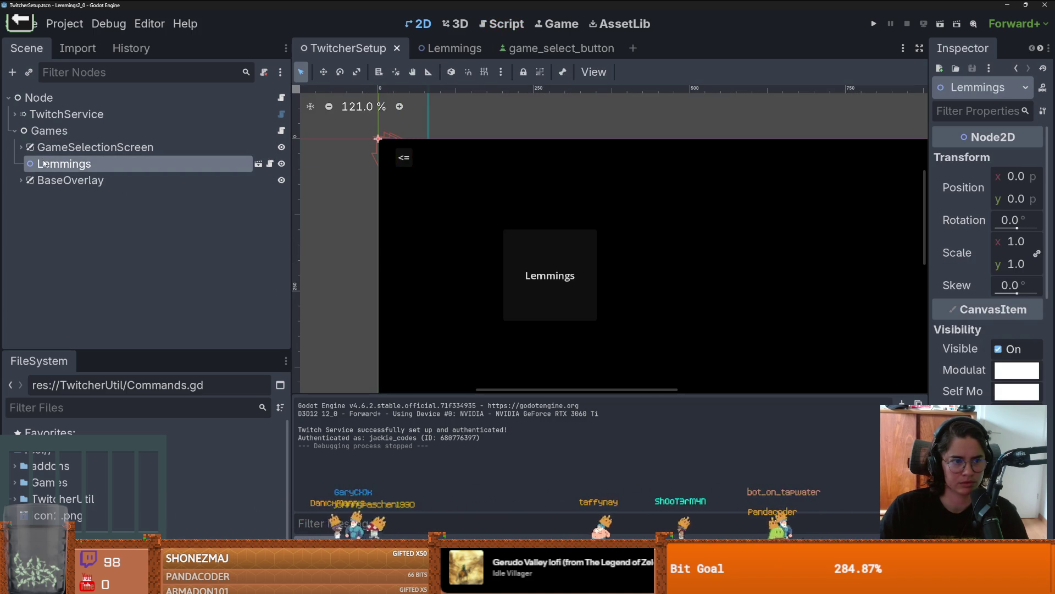
{"action": "left_click", "coordinate": [21, 147]}
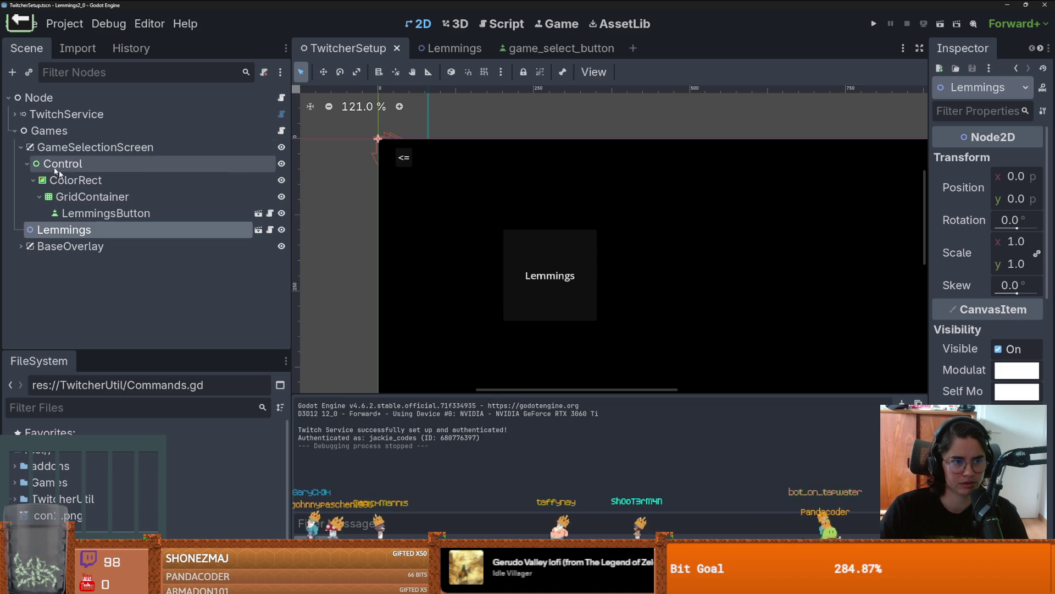
{"action": "left_click", "coordinate": [27, 164]}
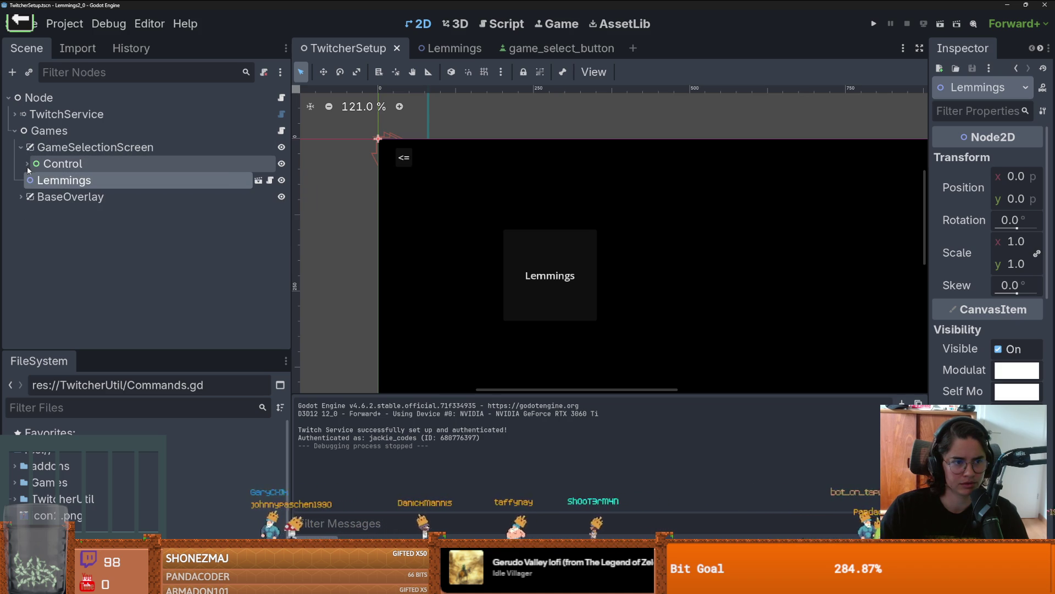
{"action": "left_click", "coordinate": [27, 163]}
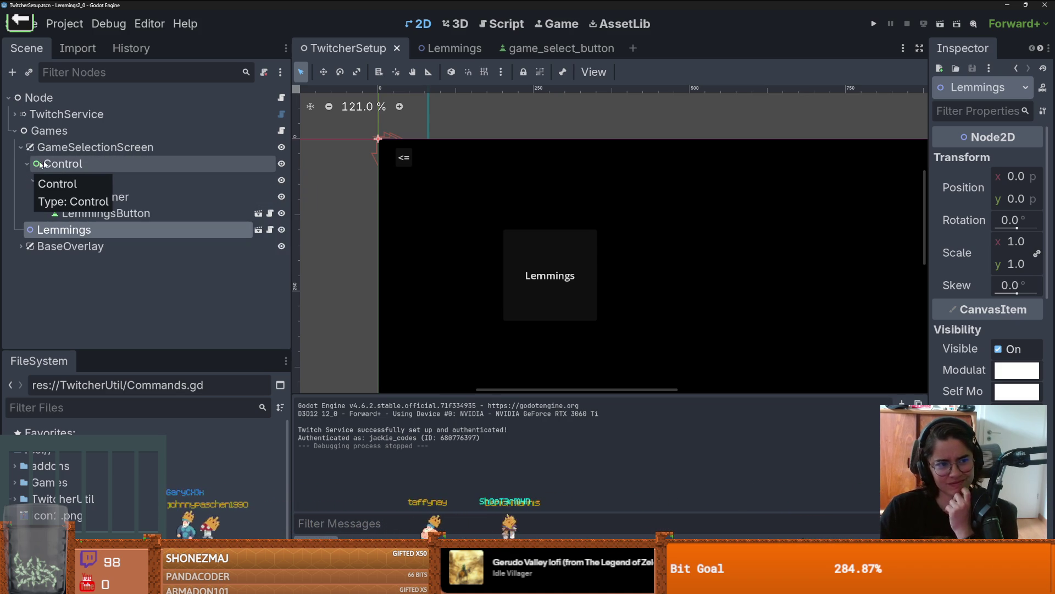
{"action": "left_click", "coordinate": [44, 163]}
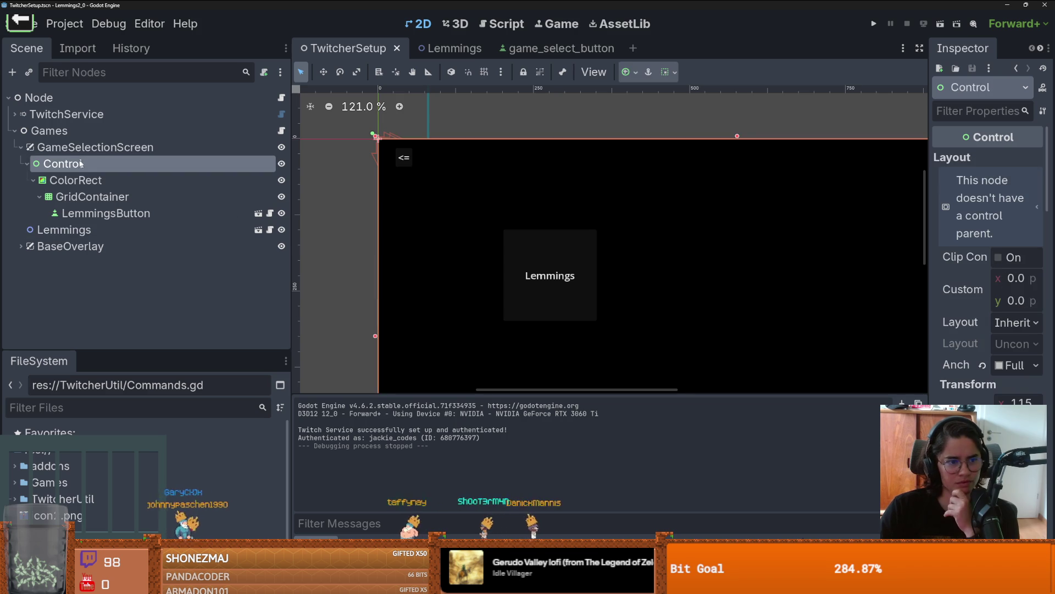
{"action": "left_click", "coordinate": [116, 214]}
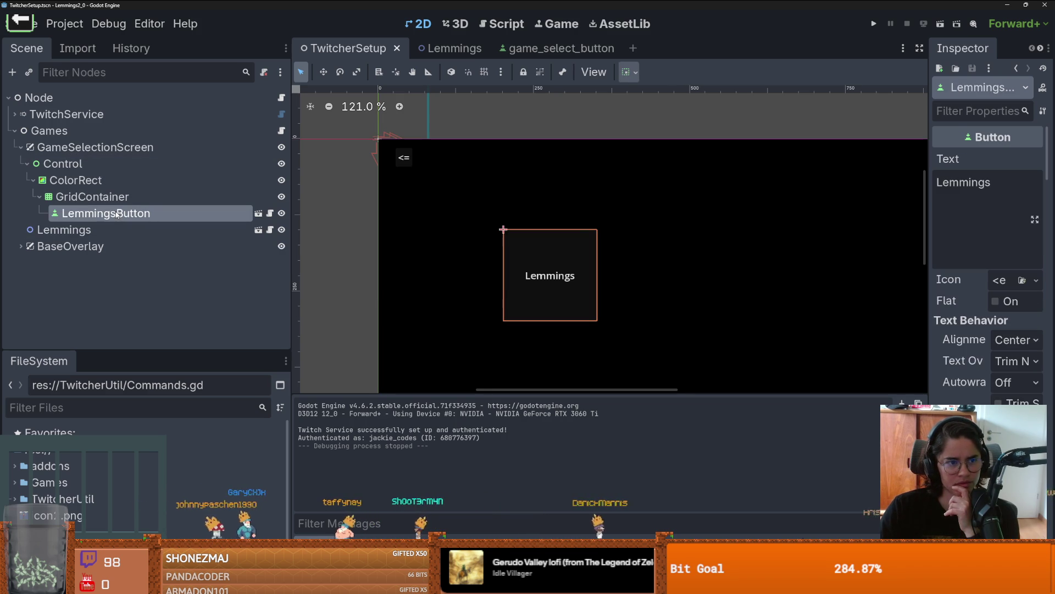
{"action": "left_click", "coordinate": [21, 147]}
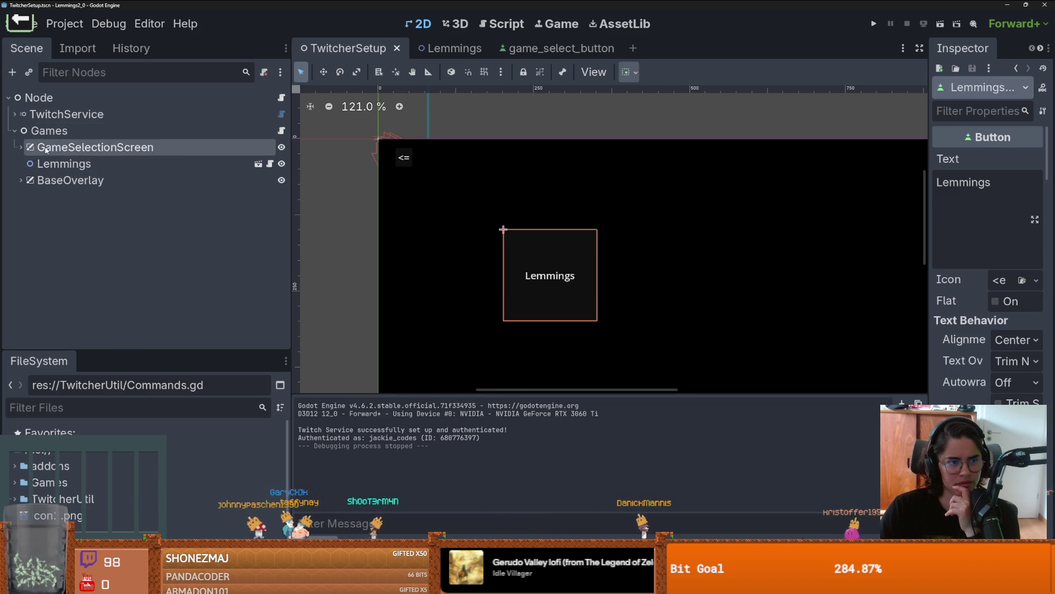
{"action": "left_click", "coordinate": [282, 132]}
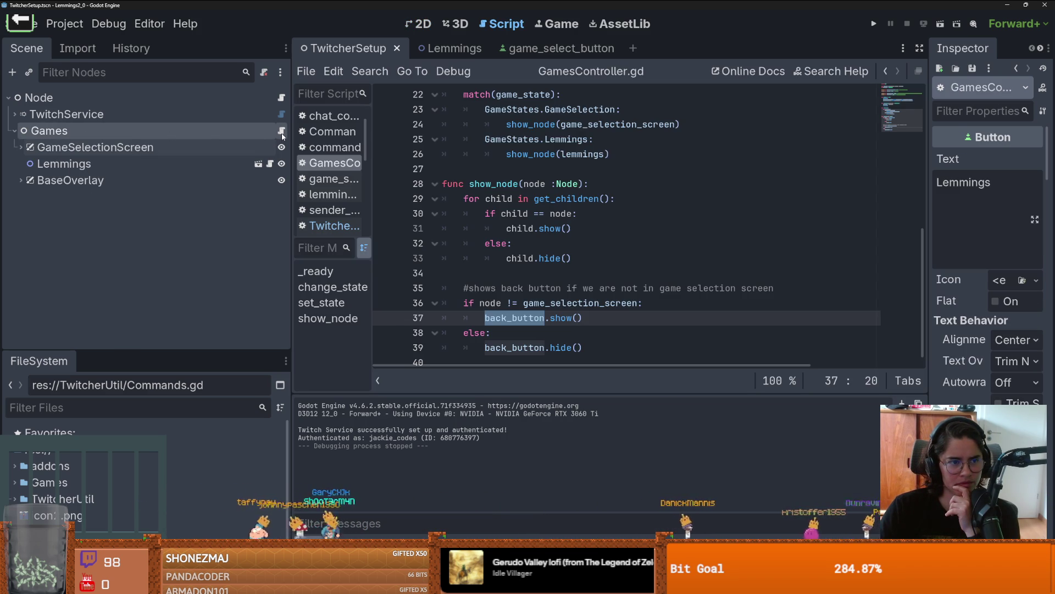
- Show the debugger errors and jump to the ChatContainer node-not-found line, selecting chat_container
{"action": "key", "text": "alt+d"}
{"action": "left_click", "coordinate": [419, 421]}
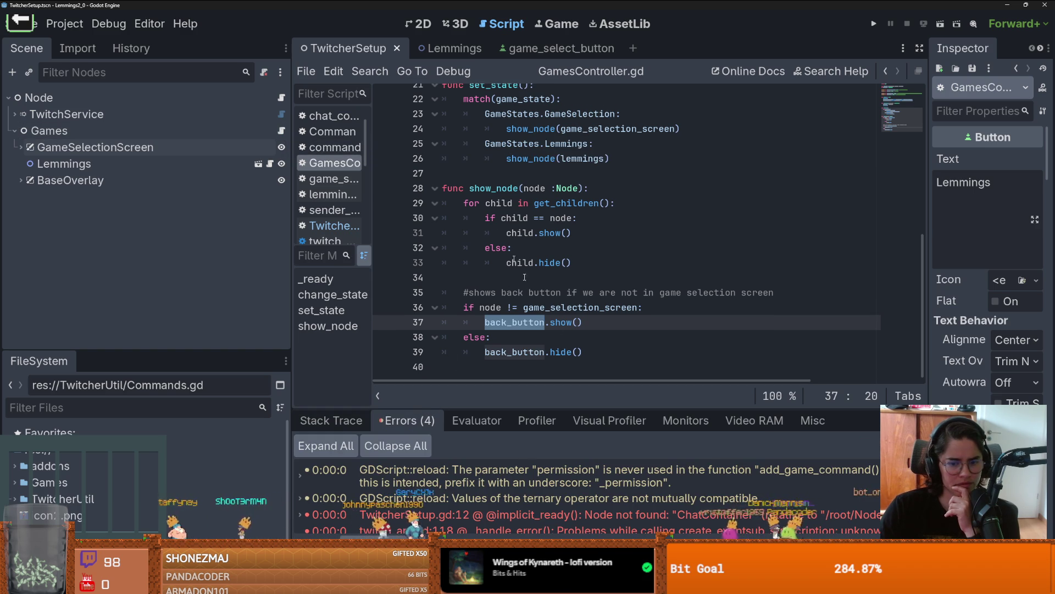
{"action": "left_click", "coordinate": [632, 515]}
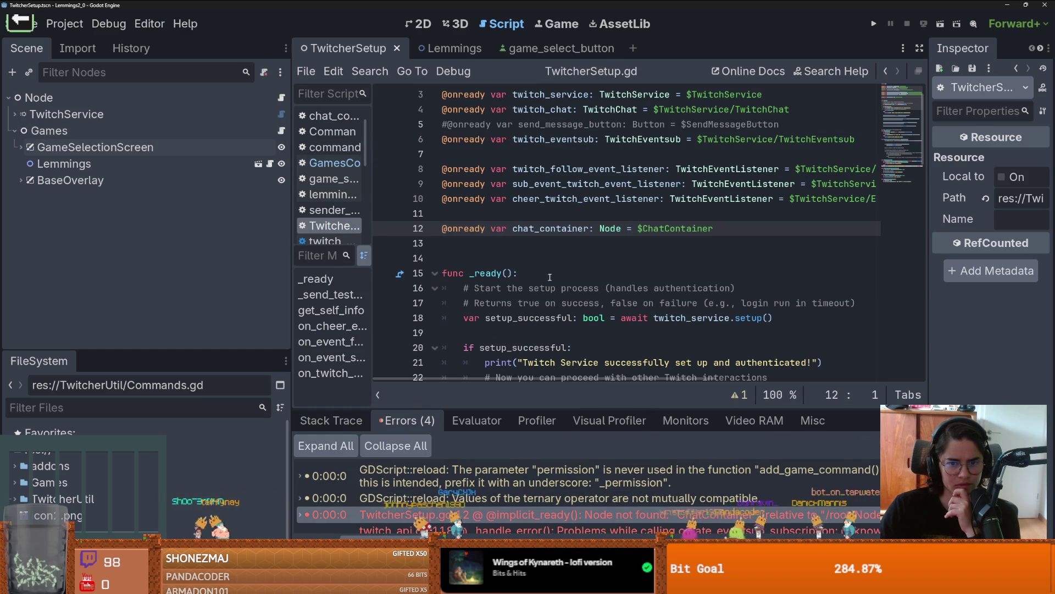
{"action": "double_click", "coordinate": [550, 228]}
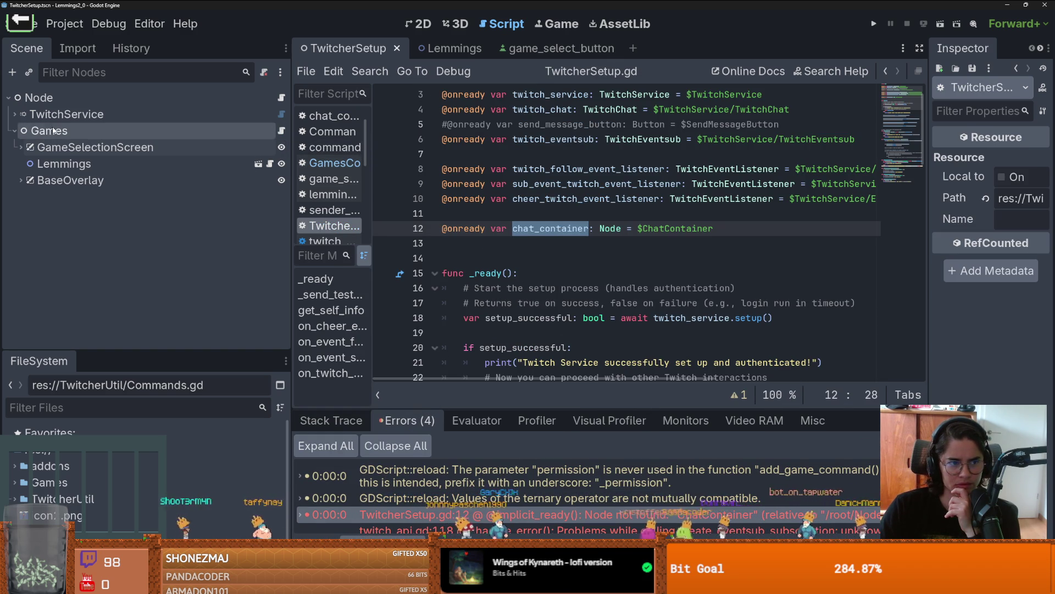
- Browse the Games and GameSelectionScreen branches in the Scene dock
{"action": "left_click", "coordinate": [13, 131]}
{"action": "left_click", "coordinate": [12, 131]}
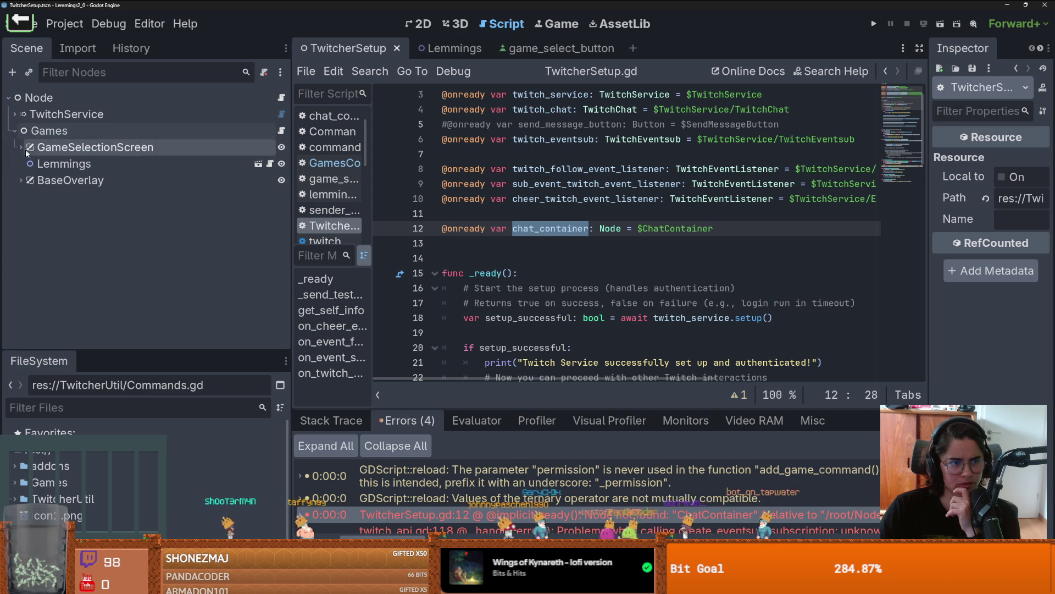
{"action": "left_click", "coordinate": [20, 181]}
{"action": "left_click", "coordinate": [20, 147]}
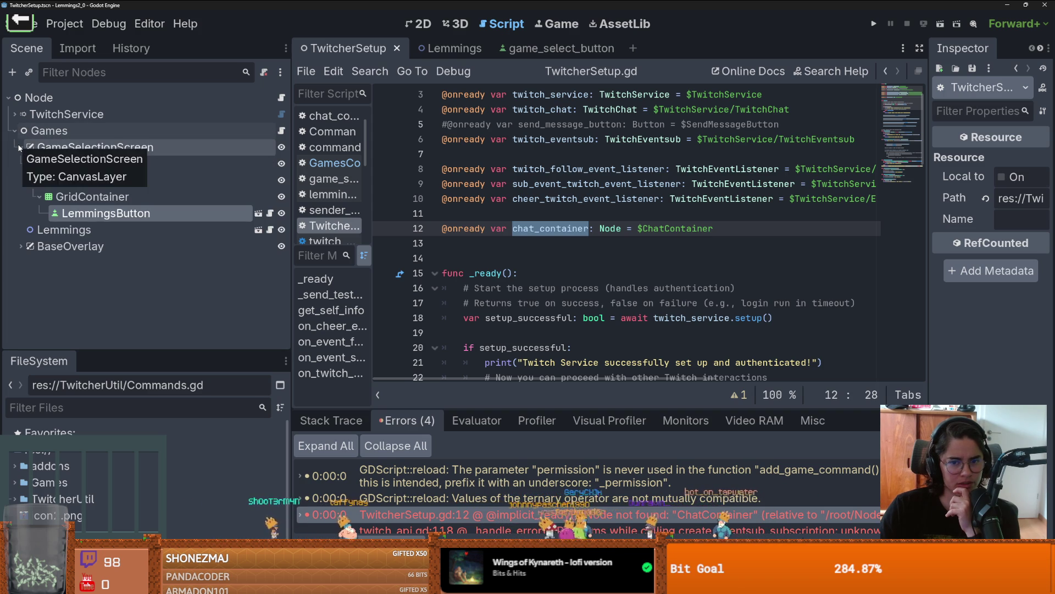
{"action": "left_click", "coordinate": [20, 147]}
{"action": "left_click", "coordinate": [20, 147]}
{"action": "left_click", "coordinate": [14, 131]}
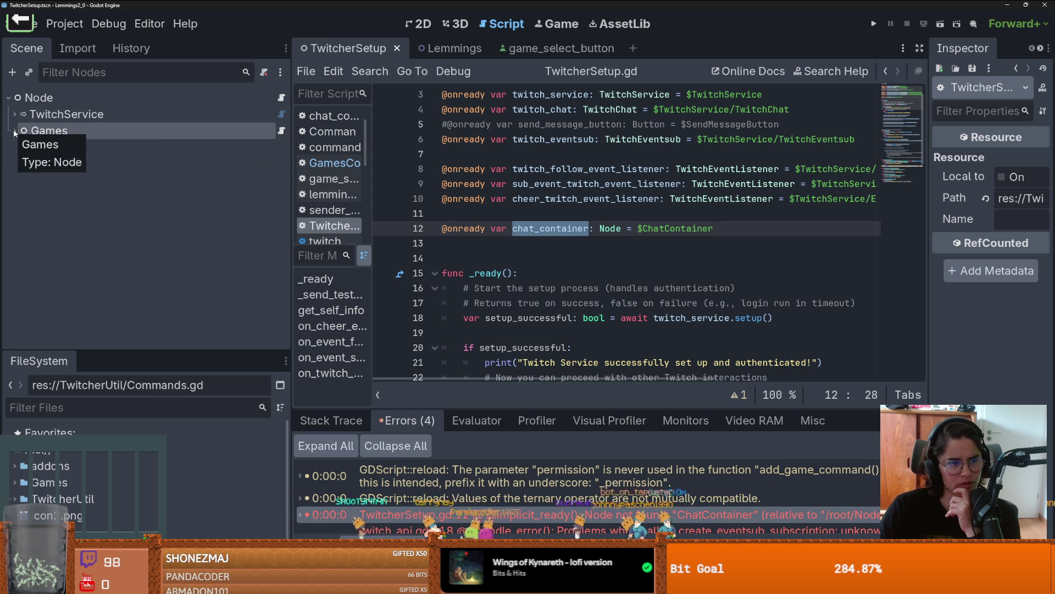
{"action": "left_click", "coordinate": [14, 132]}
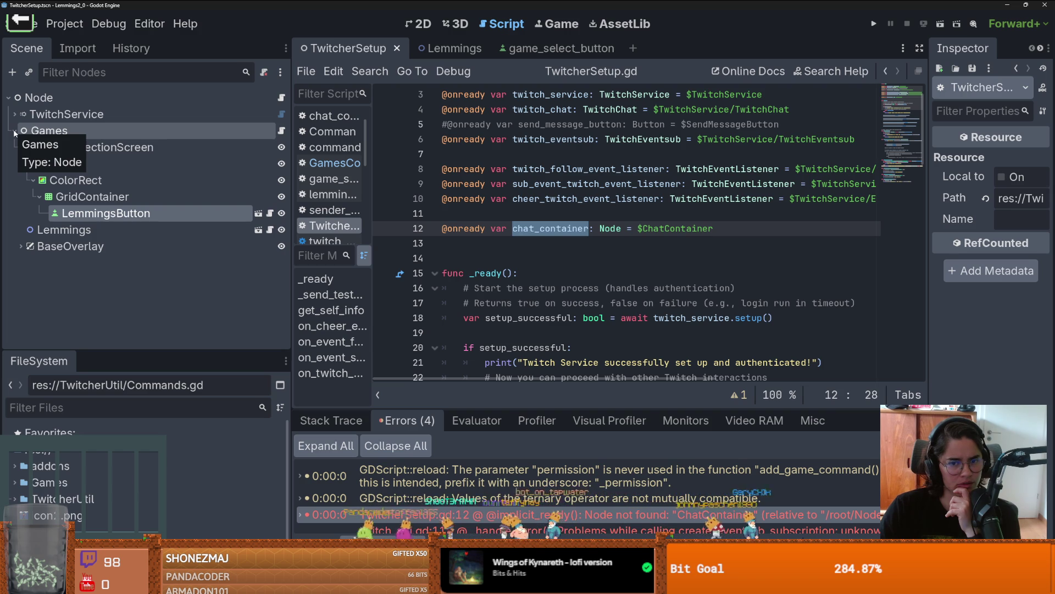
- Enlarge the errors panel and open the twitch_api.gd line 118 error in the code
{"action": "left_click_drag", "start_coordinate": [610, 409], "coordinate": [632, 192]}
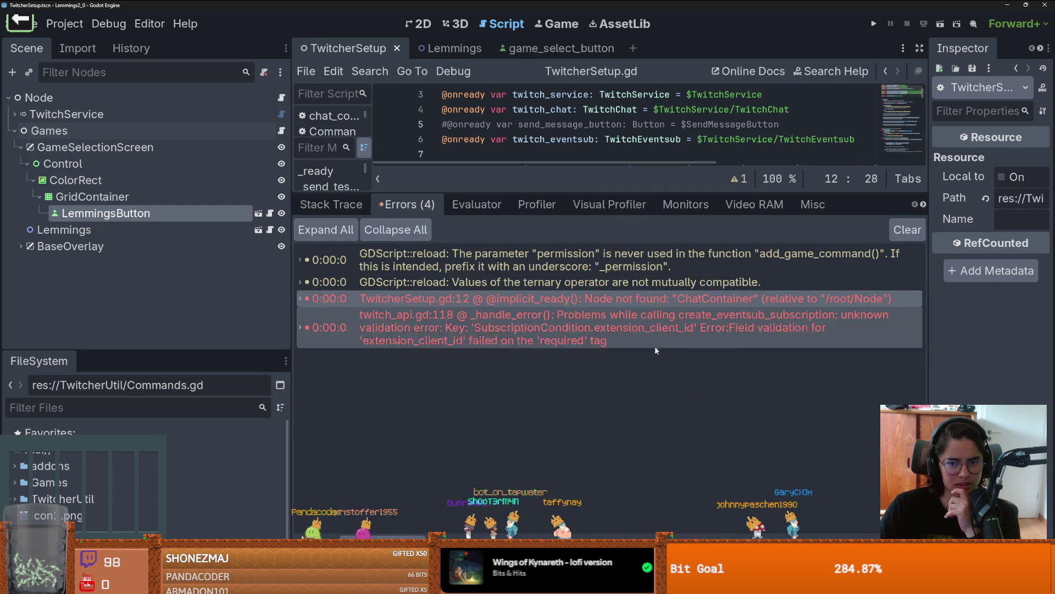
{"action": "left_click", "coordinate": [657, 328]}
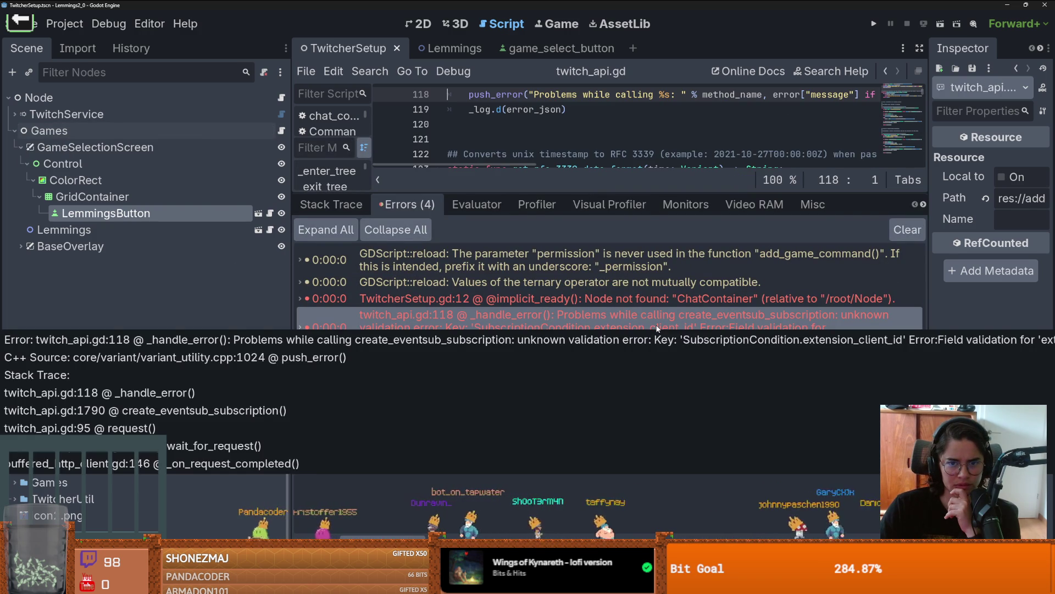
{"action": "left_click_drag", "start_coordinate": [616, 194], "coordinate": [616, 310]}
{"action": "scroll", "coordinate": [576, 245], "scroll_direction": "up", "scroll_amount": 3}
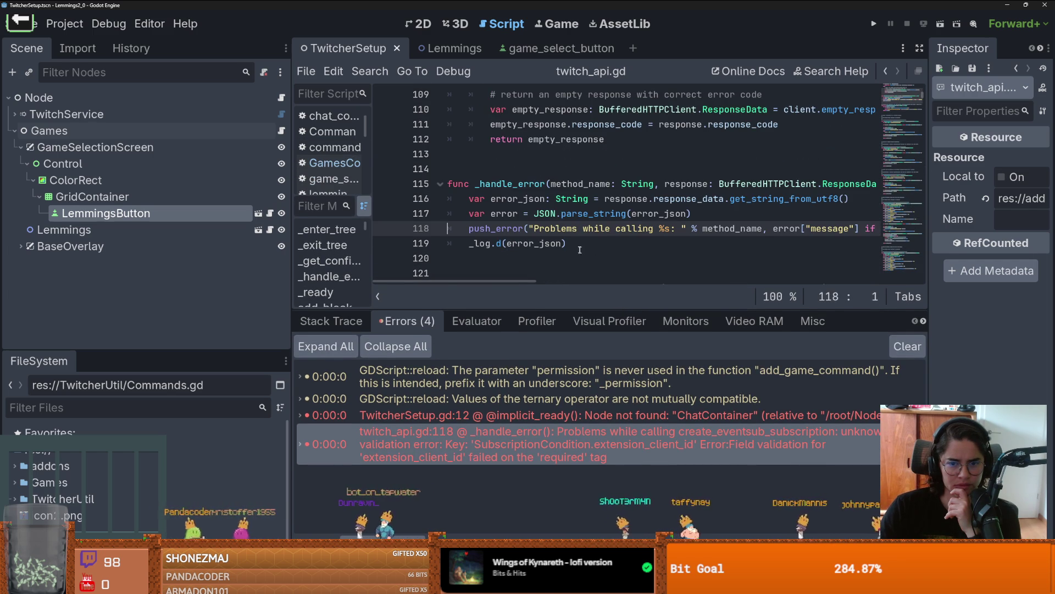
{"action": "left_click", "coordinate": [584, 213]}
- Select TwitchService, expand its child nodes, and widen the Inspector to review its properties
{"action": "left_click", "coordinate": [143, 119]}
{"action": "key", "text": "Right"}
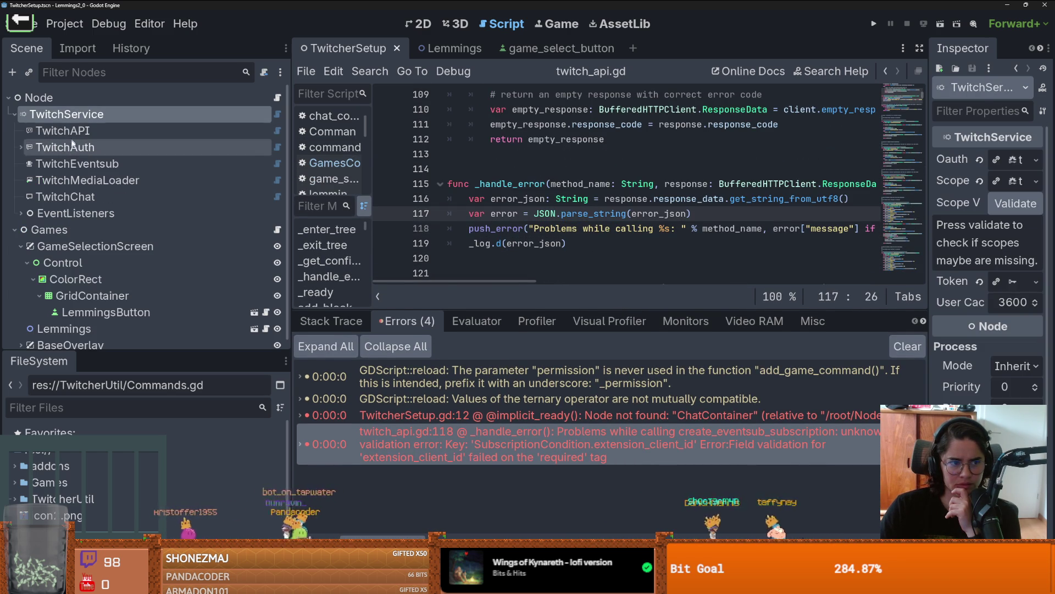
{"action": "left_click", "coordinate": [14, 230]}
{"action": "left_click", "coordinate": [14, 231]}
{"action": "left_click", "coordinate": [16, 246]}
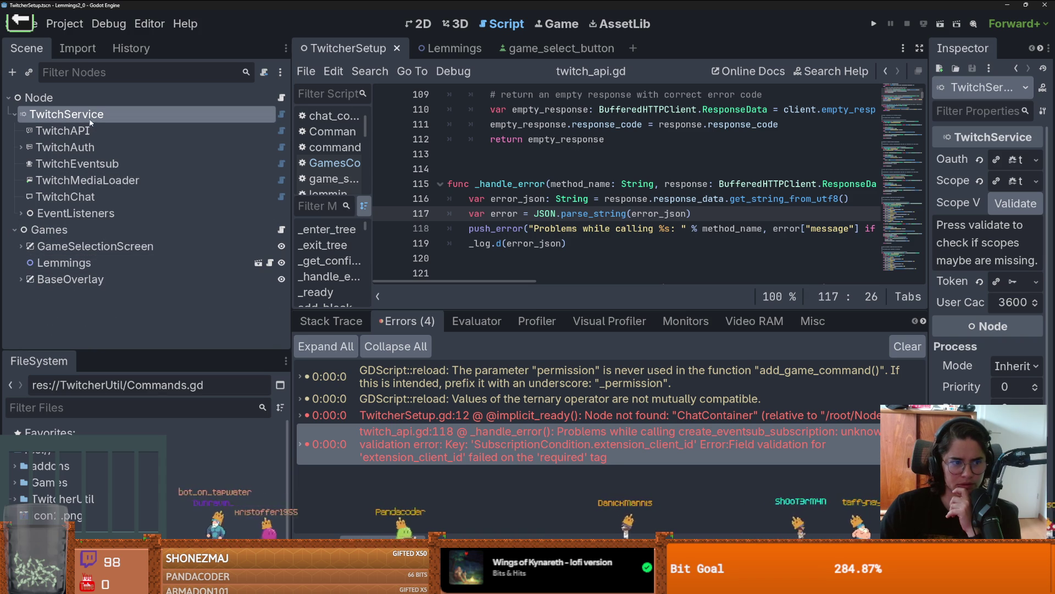
{"action": "left_click_drag", "start_coordinate": [929, 201], "coordinate": [731, 202]}
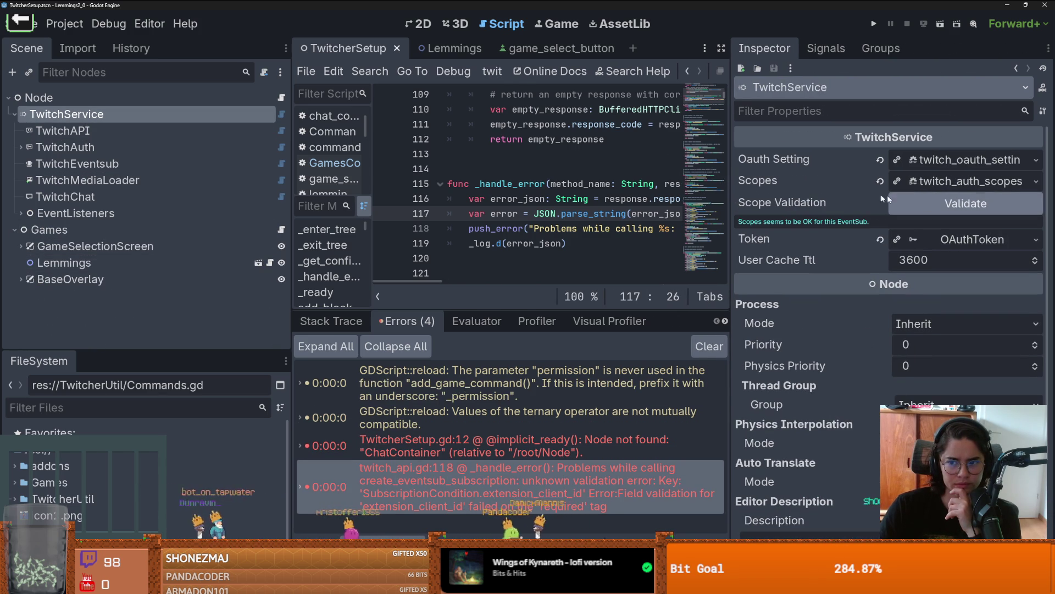
- Inspect the TwitchAPI node's token, then collapse the TwitchService and Games branches
{"action": "left_click", "coordinate": [110, 130]}
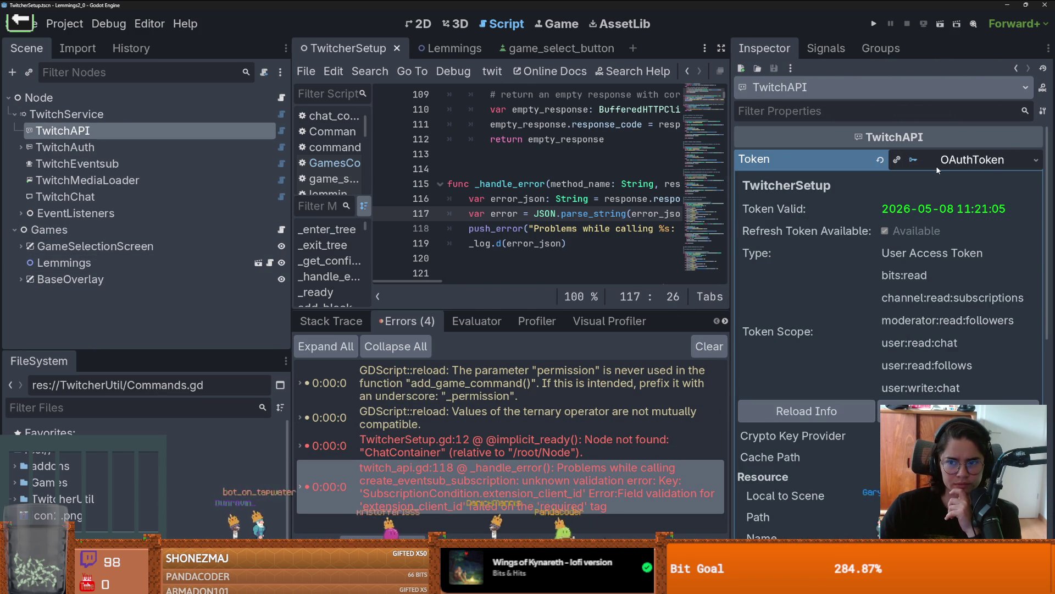
{"action": "left_click", "coordinate": [938, 166]}
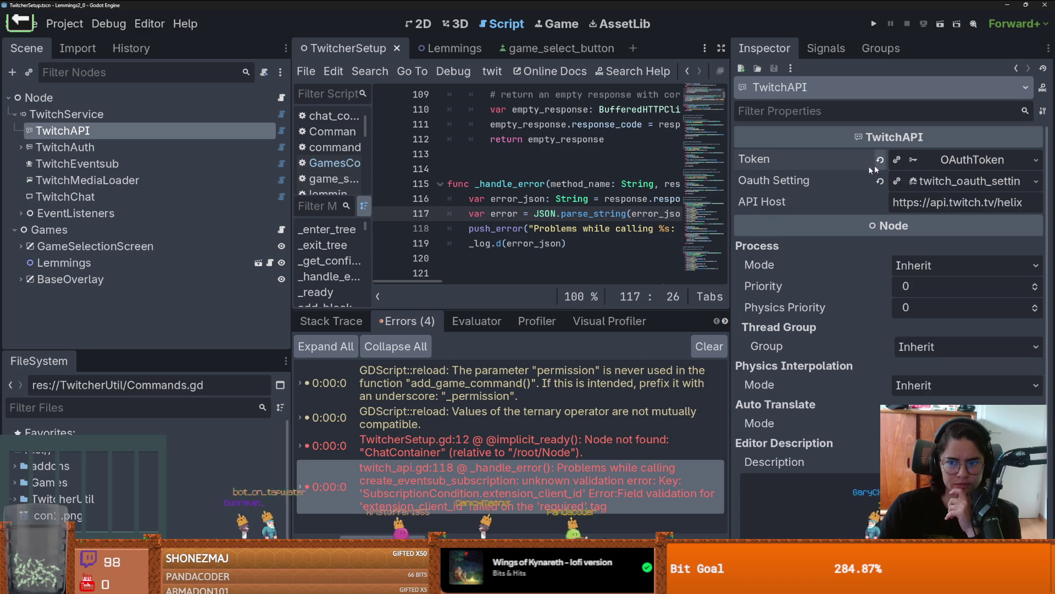
{"action": "left_click", "coordinate": [15, 114]}
{"action": "left_click", "coordinate": [14, 131]}
- Add a plain Node child under the root and name it ChatContainer
{"action": "right_click", "coordinate": [69, 98]}
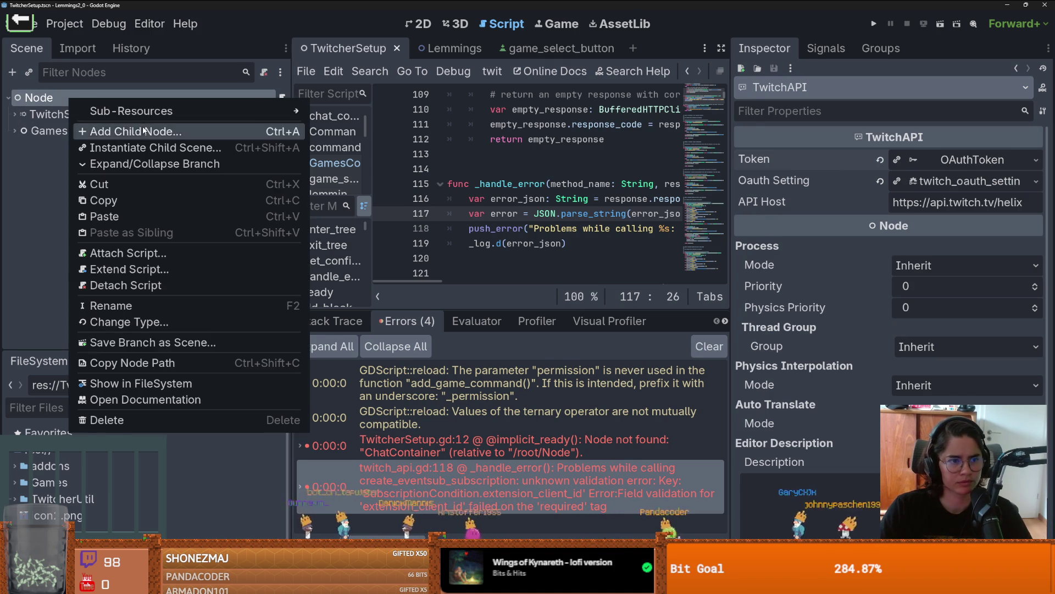
{"action": "left_click", "coordinate": [144, 130]}
{"action": "type", "text": "node"}
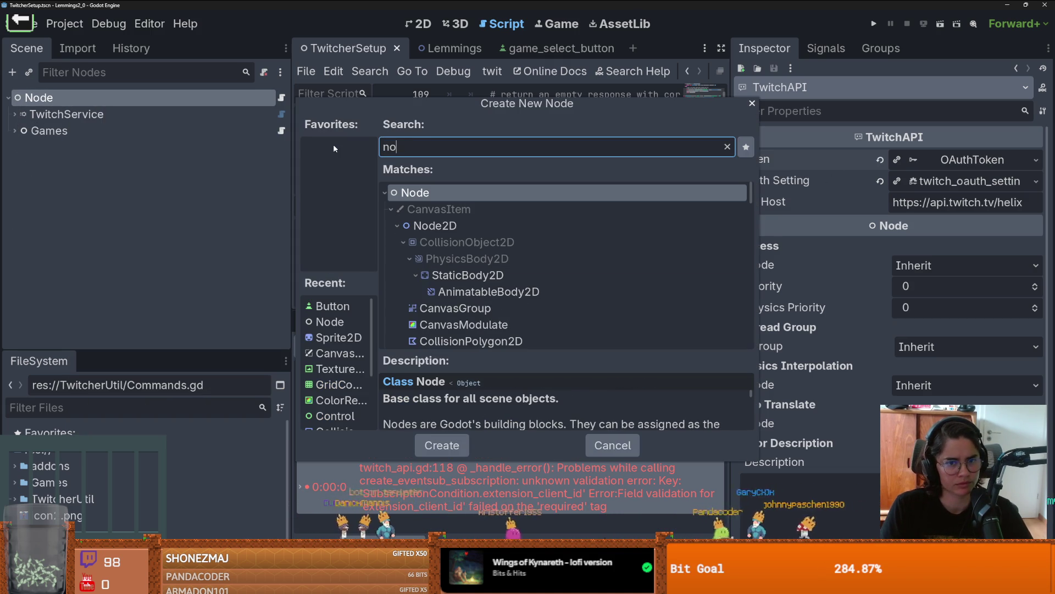
{"action": "key", "text": "Return"}
{"action": "double_click", "coordinate": [125, 153]}
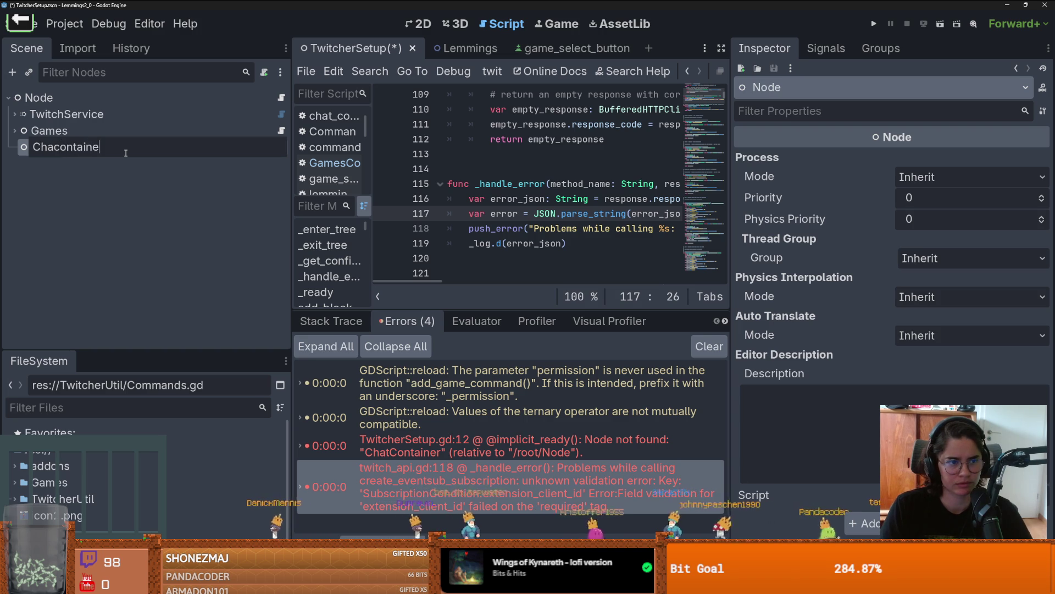
{"action": "key", "text": "BackSpace"}
{"action": "key", "text": "BackSpace"}
{"action": "key", "text": "BackSpace"}
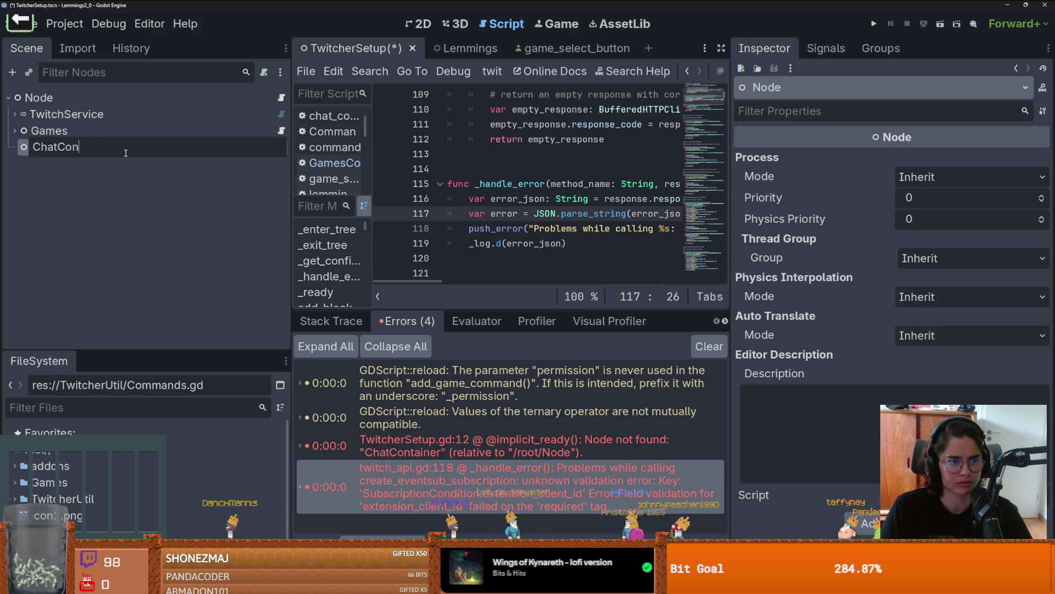
{"action": "type", "text": "tainer"}
{"action": "key", "text": "Return"}
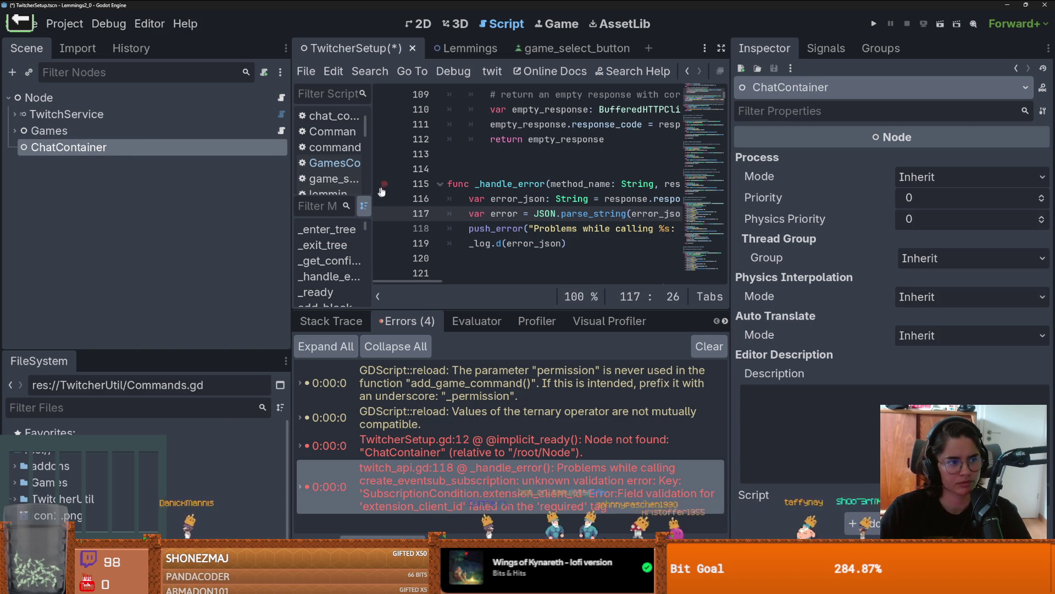
- Attach chat_container.gd from the TwitcherUtil folder to ChatContainer and save the scene
{"action": "scroll", "coordinate": [599, 164], "scroll_direction": "up", "scroll_amount": 7}
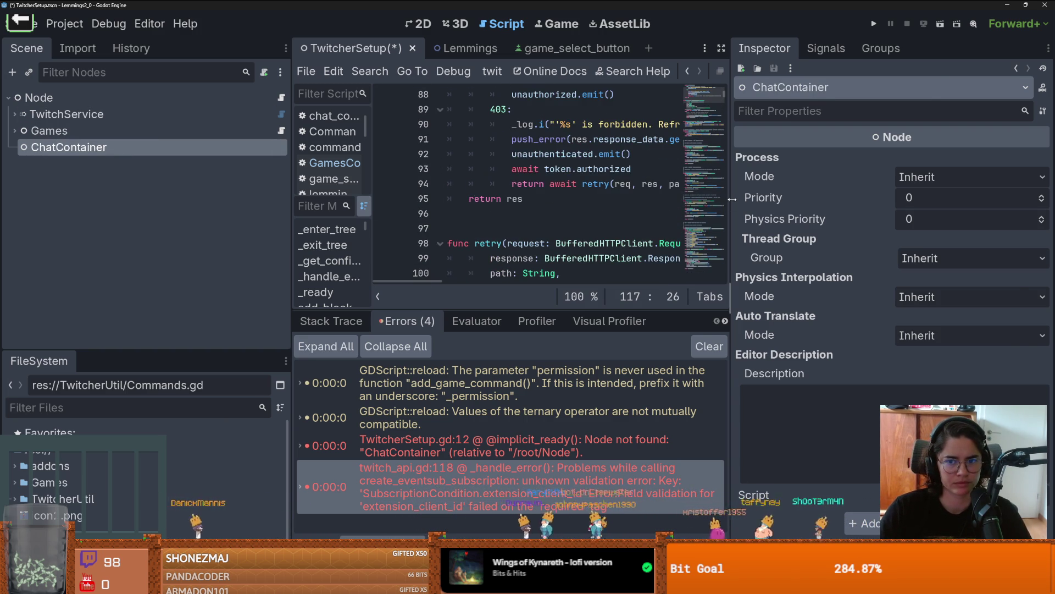
{"action": "left_click_drag", "start_coordinate": [732, 199], "coordinate": [930, 197]}
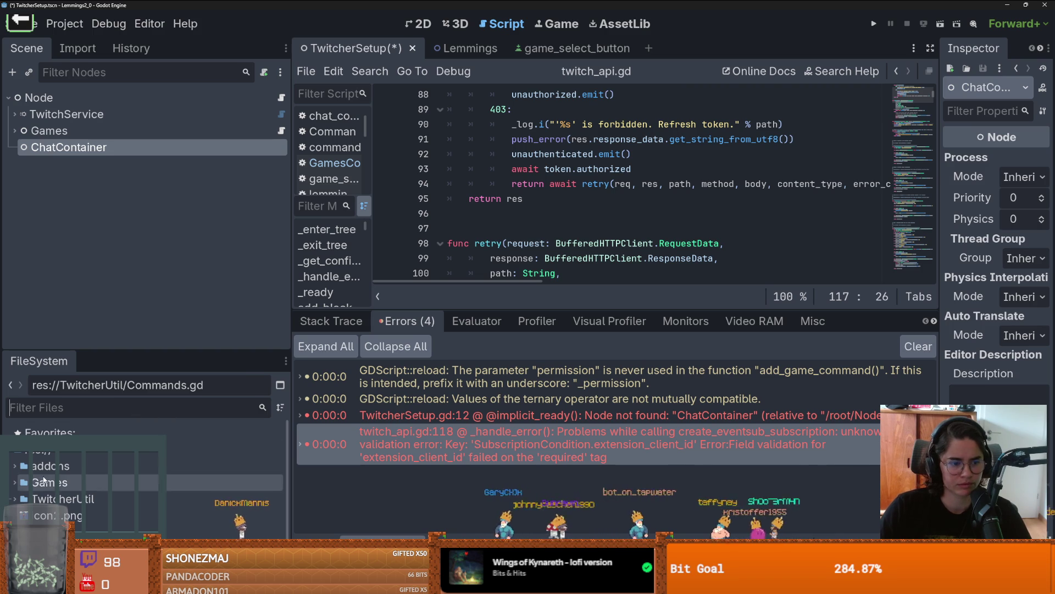
{"action": "left_click", "coordinate": [15, 499]}
{"action": "scroll", "coordinate": [83, 483], "scroll_direction": "down", "scroll_amount": 2}
{"action": "mouse_move", "coordinate": [83, 504]}
{"action": "left_mouse_down"}
{"action": "mouse_move", "coordinate": [113, 167]}
{"action": "mouse_move", "coordinate": [130, 144]}
{"action": "left_mouse_up"}
{"action": "key", "text": "ctrl+s"}
- Point TwitcherSetup.gd line 12's chat_container path to ChatContainer and run the project
{"action": "left_click", "coordinate": [282, 97]}
{"action": "scroll", "coordinate": [639, 230], "scroll_direction": "down", "scroll_amount": 2}
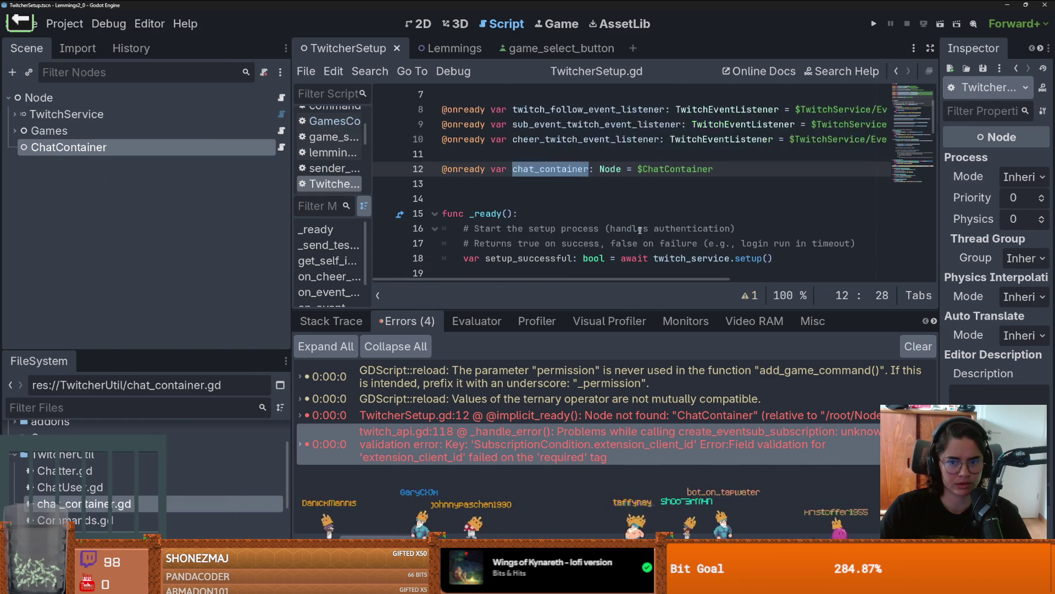
{"action": "left_click_drag", "start_coordinate": [66, 146], "coordinate": [303, 154]}
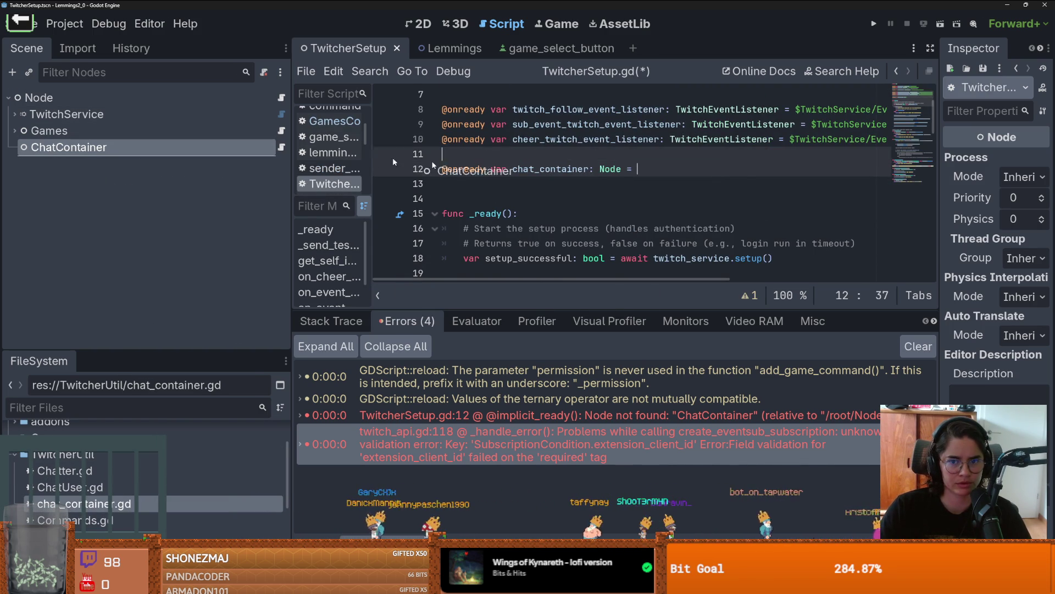
{"action": "left_click", "coordinate": [940, 24]}
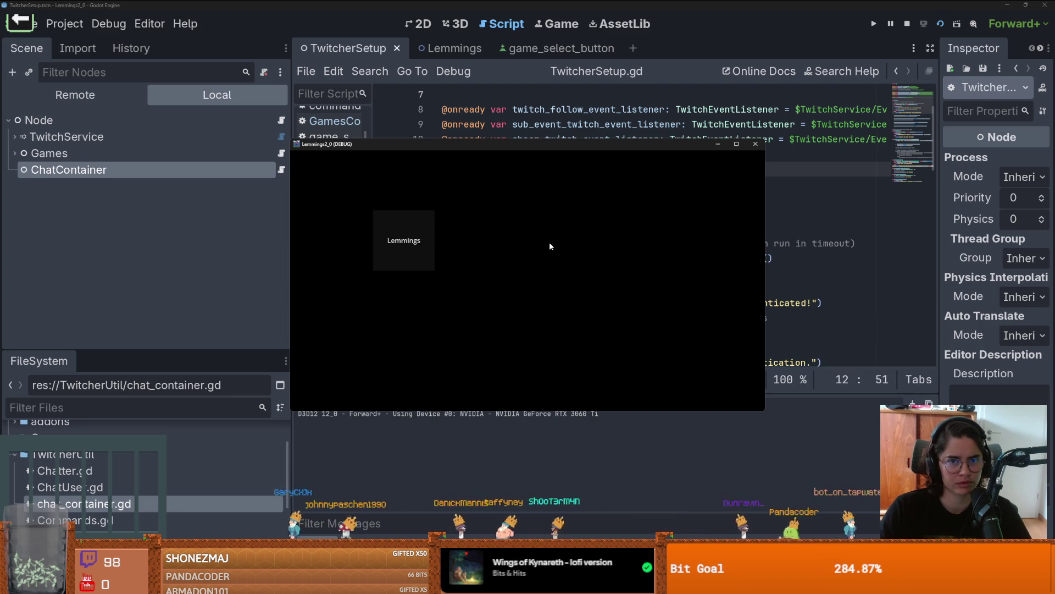
- Close the game, drag BaseOverlay to sit last under the root below ChatContainer, and rerun the scene
{"action": "left_click", "coordinate": [755, 142]}
{"action": "left_click", "coordinate": [14, 130]}
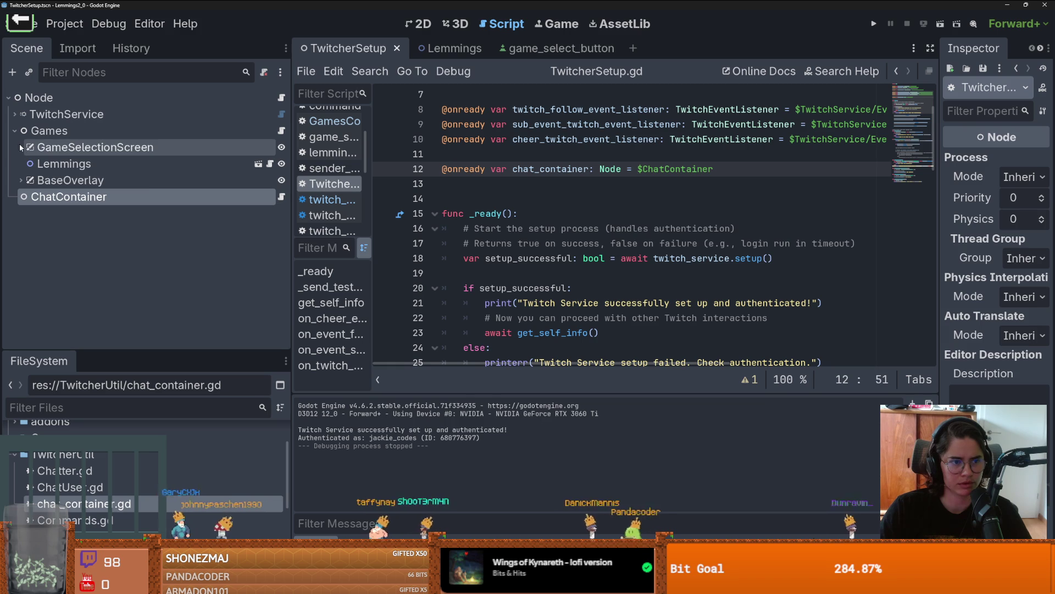
{"action": "left_click", "coordinate": [21, 180]}
{"action": "left_click", "coordinate": [75, 196]}
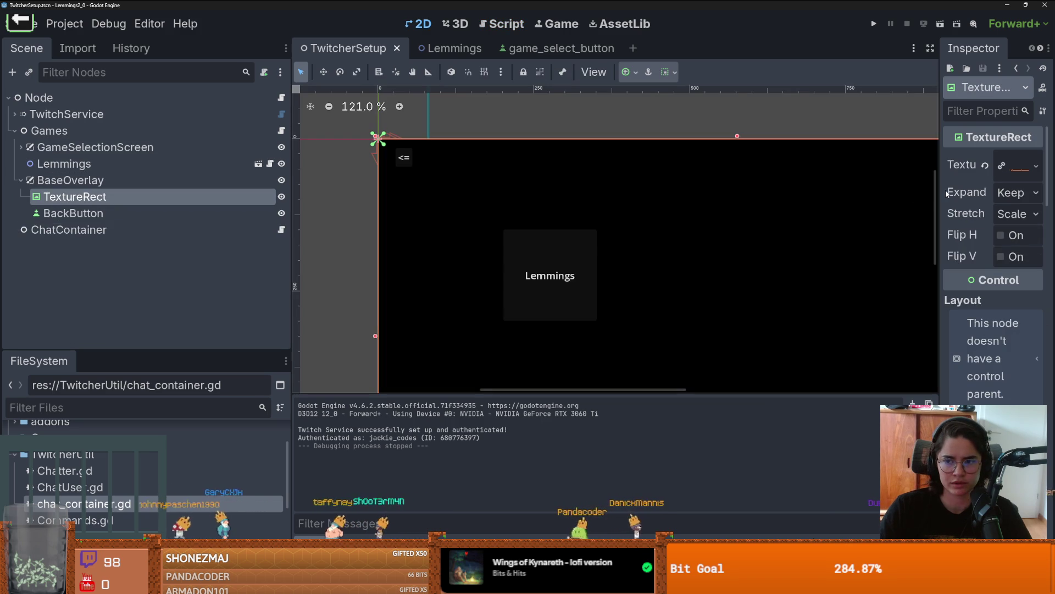
{"action": "scroll", "coordinate": [549, 219], "scroll_direction": "down", "scroll_amount": 6}
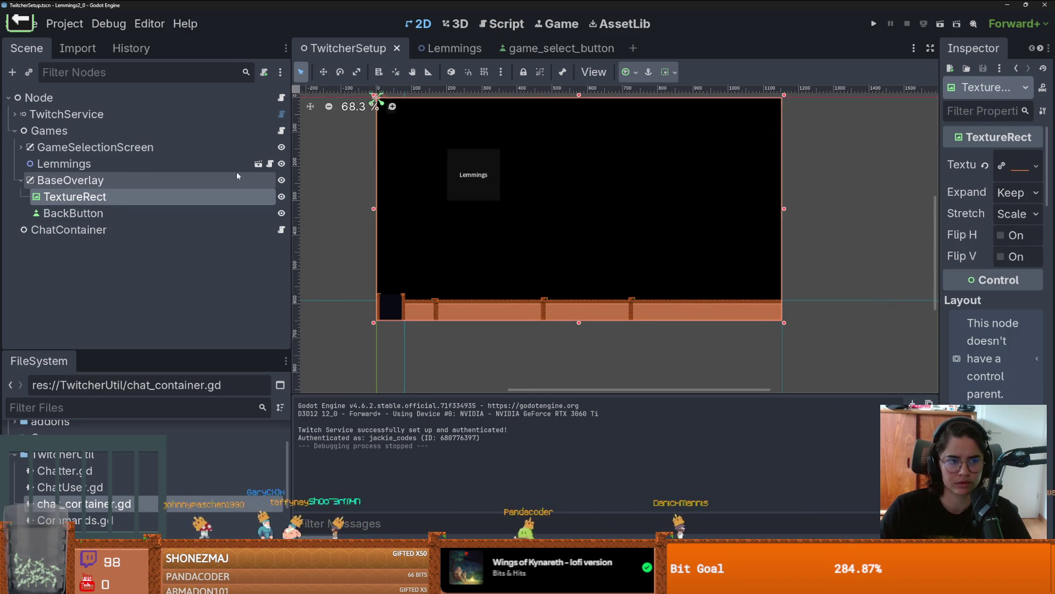
{"action": "left_click", "coordinate": [20, 180]}
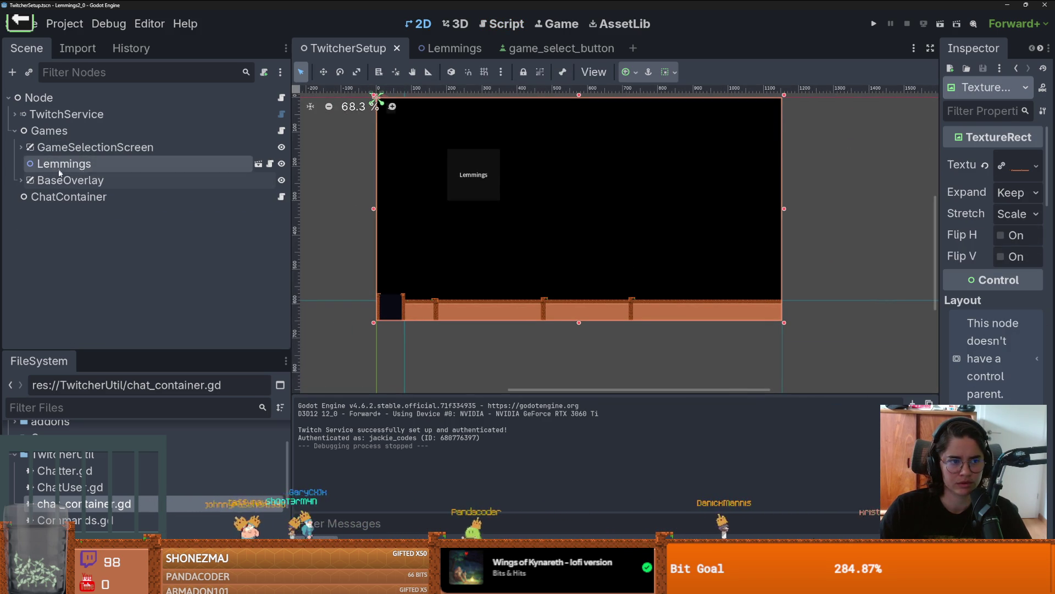
{"action": "left_click_drag", "start_coordinate": [70, 182], "coordinate": [52, 122]}
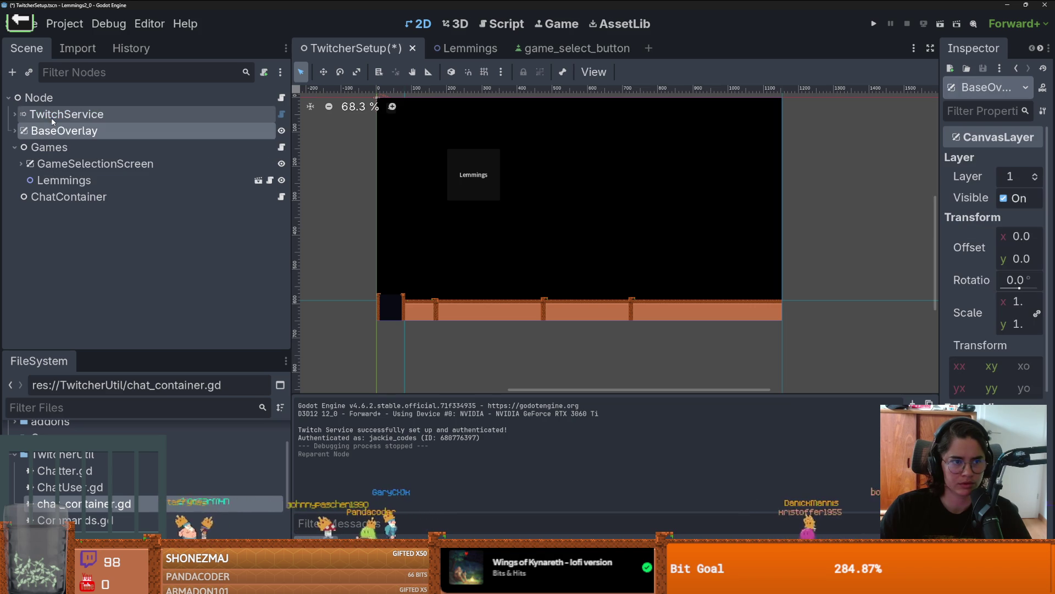
{"action": "left_click_drag", "start_coordinate": [51, 185], "coordinate": [48, 202]}
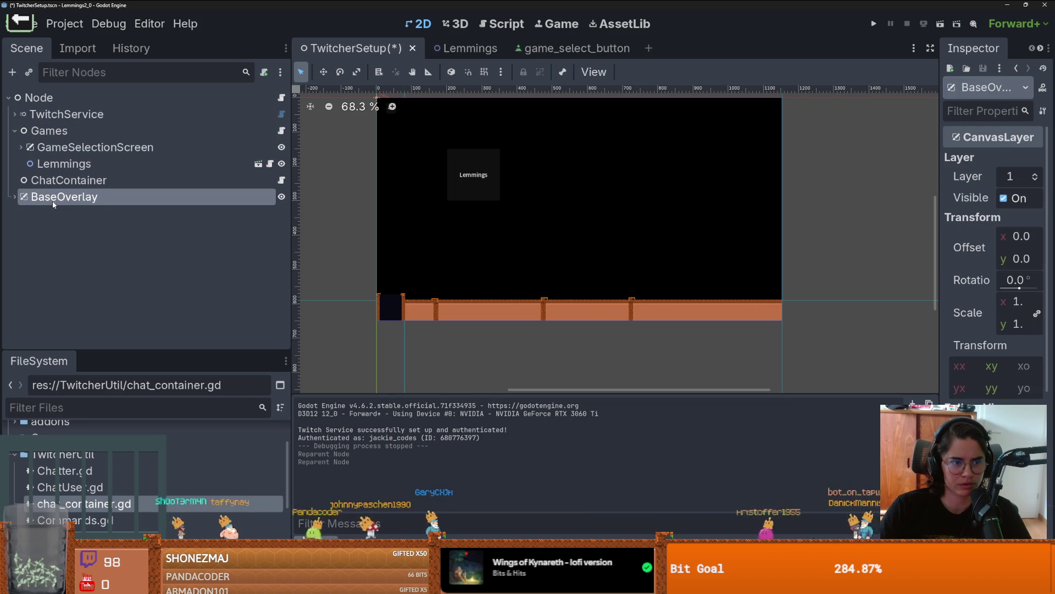
{"action": "left_click", "coordinate": [940, 24]}
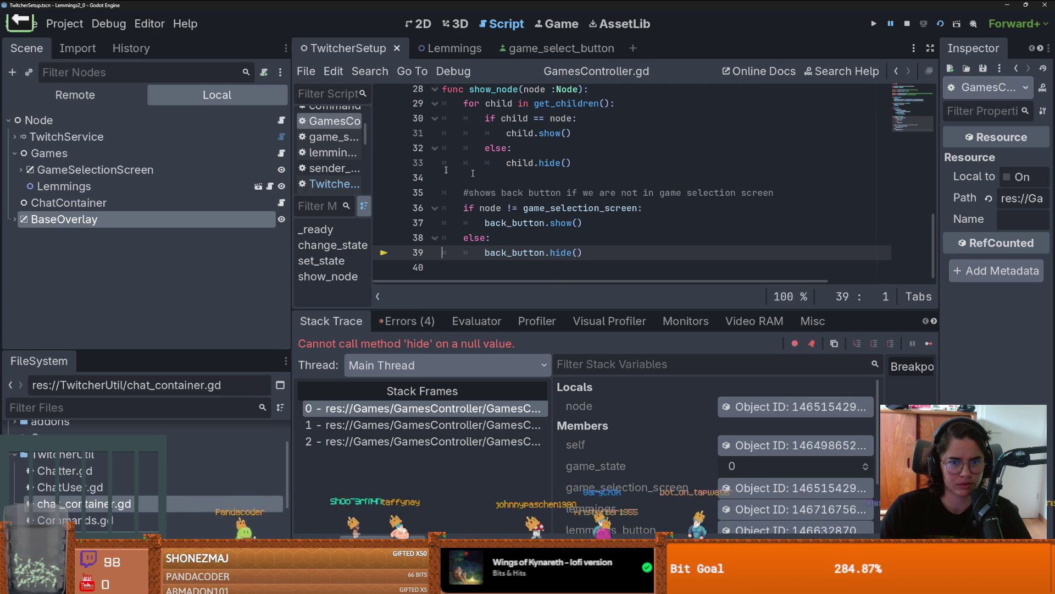
- Set line 10's back_button path to ../BaseOverlay/BackButton and rerun to reach the Lemmings screen
{"action": "scroll", "coordinate": [605, 192], "scroll_direction": "up", "scroll_amount": 9}
{"action": "left_click_drag", "start_coordinate": [756, 223], "coordinate": [632, 228]}
{"action": "key", "text": "BackSpace"}
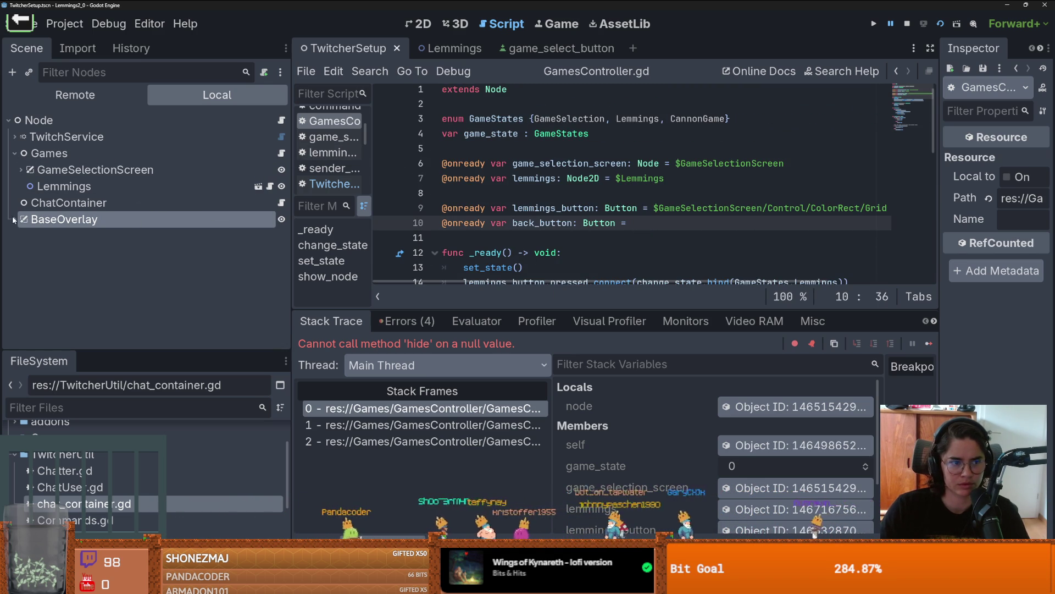
{"action": "left_click", "coordinate": [16, 219]}
{"action": "mouse_move", "coordinate": [66, 252]}
{"action": "left_mouse_down"}
{"action": "mouse_move", "coordinate": [657, 230]}
{"action": "mouse_move", "coordinate": [640, 228]}
{"action": "left_mouse_up"}
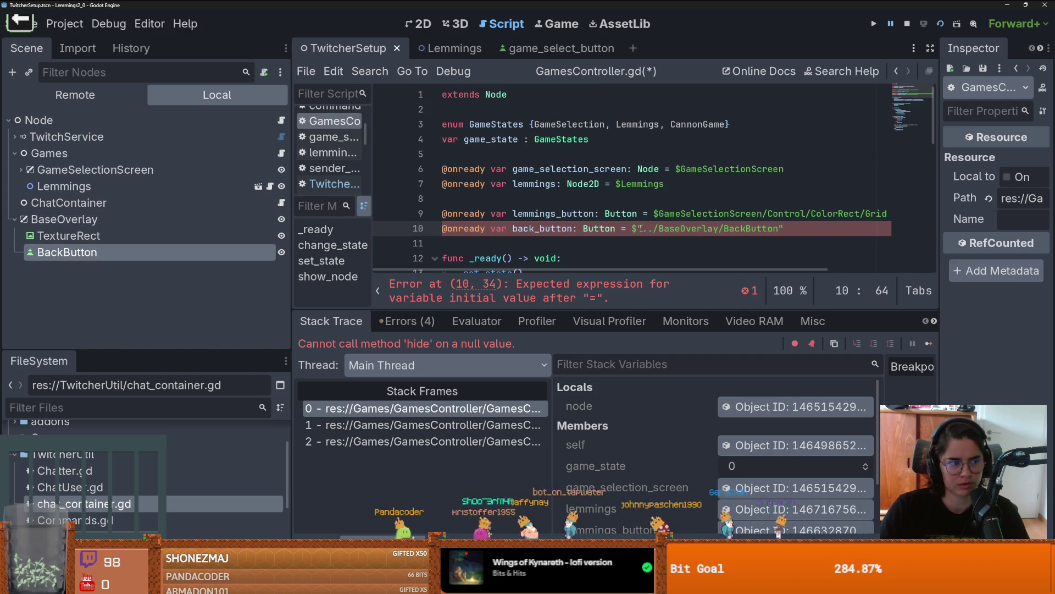
{"action": "key", "text": "F5"}
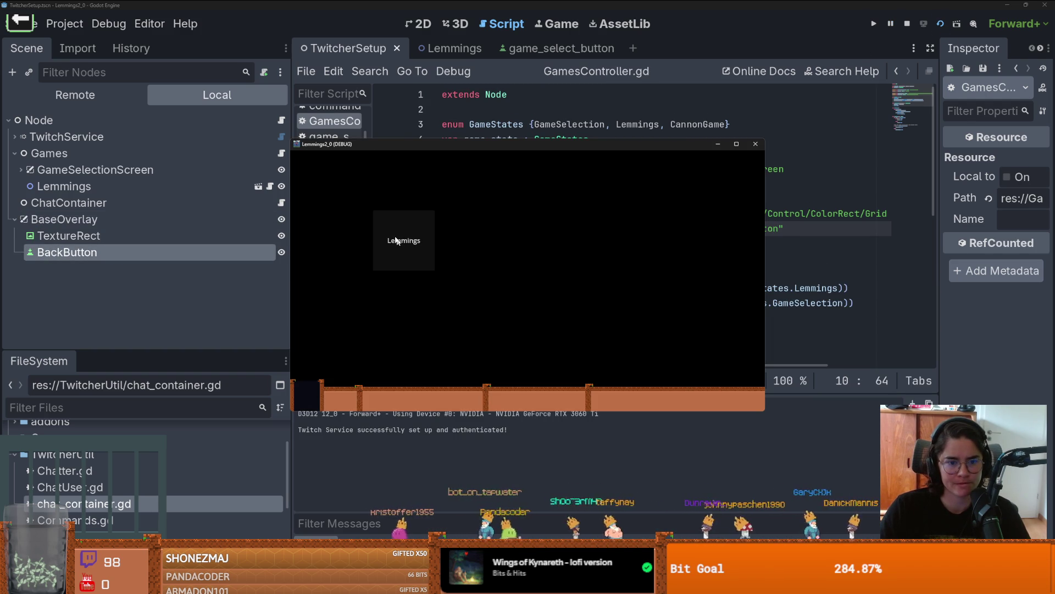
{"action": "mouse_move", "coordinate": [499, 148]}
{"action": "left_mouse_down"}
{"action": "mouse_move", "coordinate": [620, 140]}
{"action": "mouse_move", "coordinate": [445, 86]}
{"action": "left_mouse_up"}
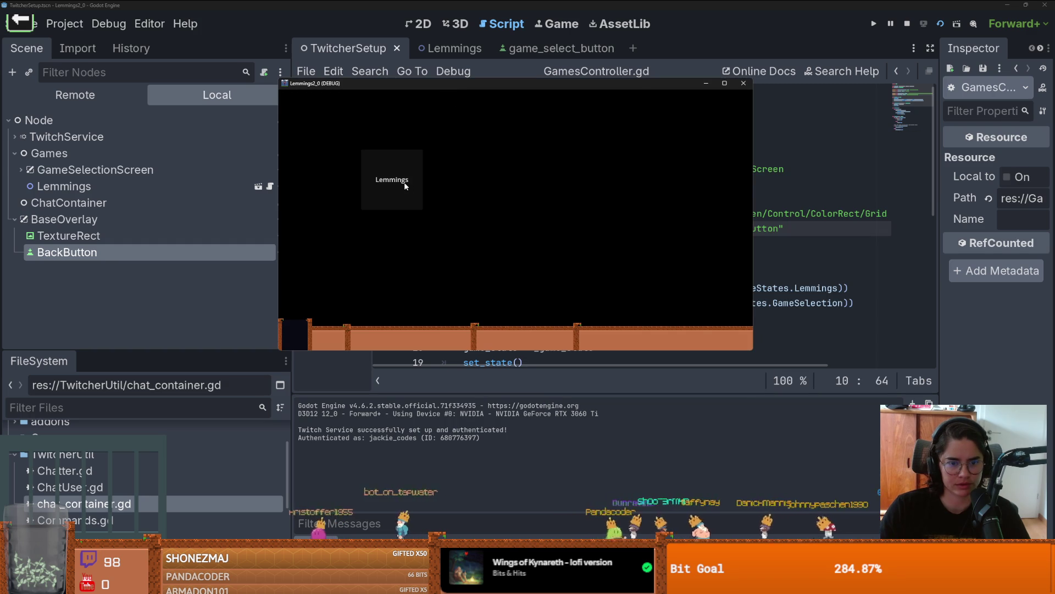
{"action": "left_click", "coordinate": [830, 175]}
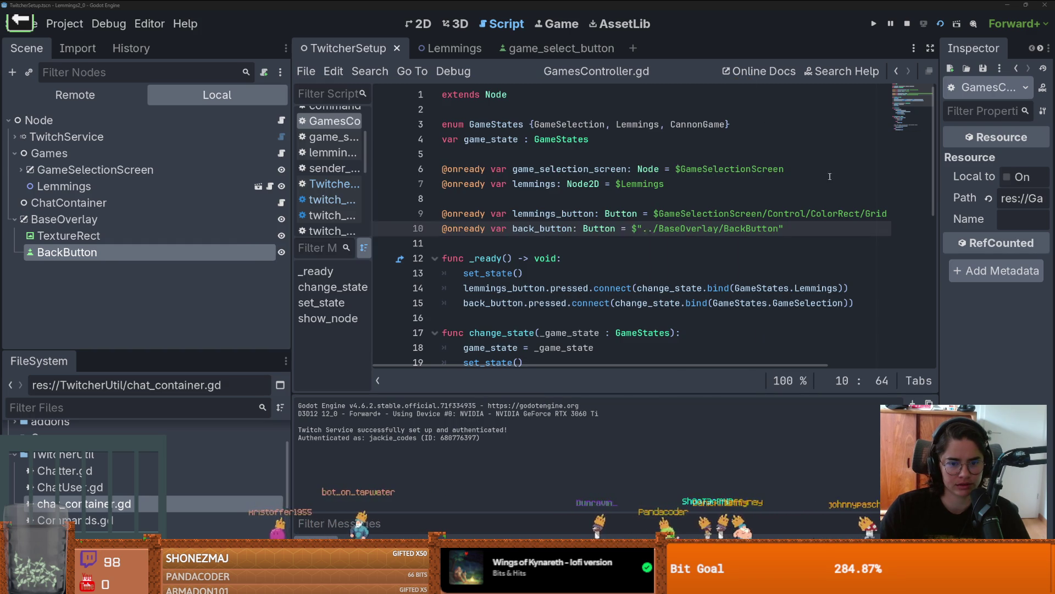
{"action": "left_click", "coordinate": [407, 321]}
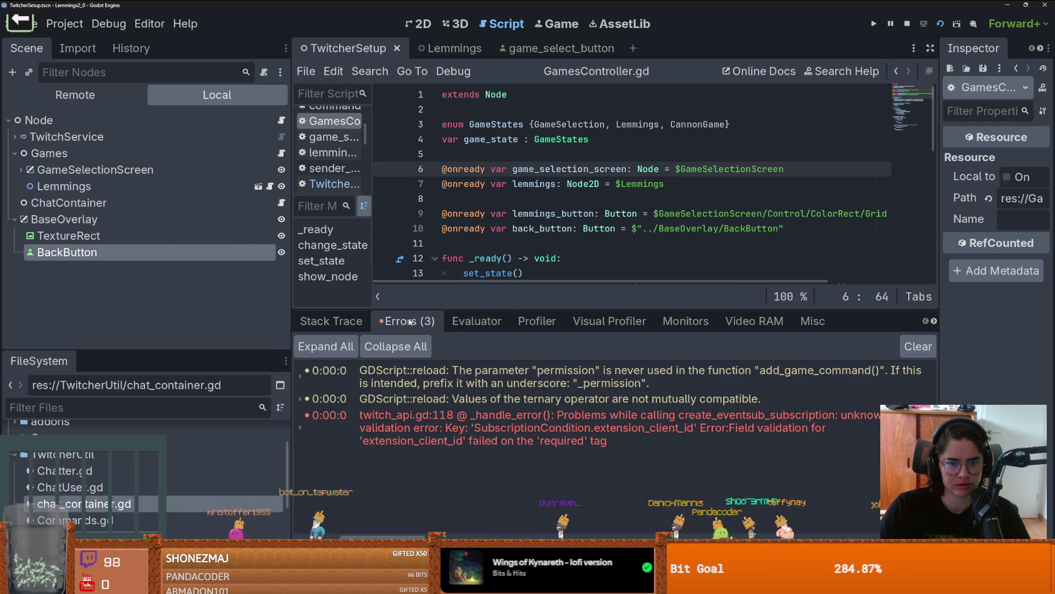
- Show the three debugger errors and clear the error list
{"action": "left_click", "coordinate": [353, 320]}
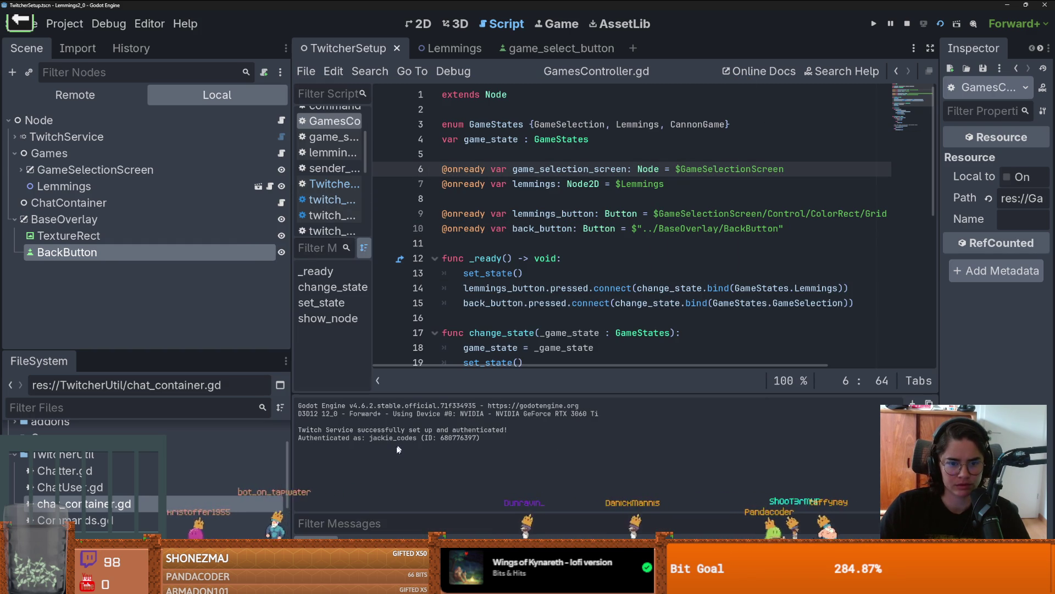
{"action": "left_click", "coordinate": [409, 321]}
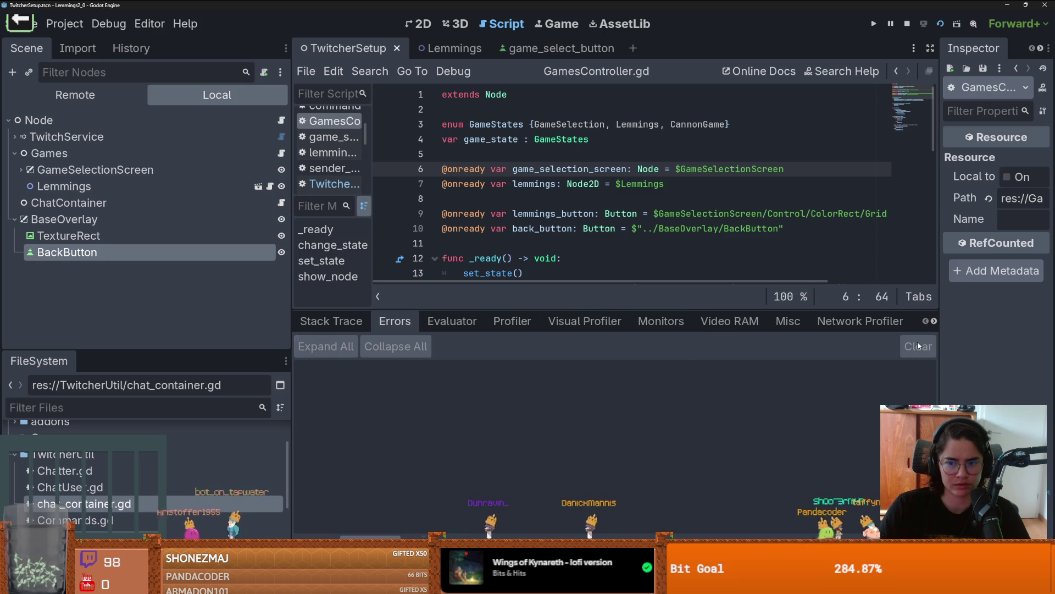
{"action": "left_click", "coordinate": [550, 243]}
- Open TwitcherSetup.gd and collapse BaseOverlay and Games in the scene tree
{"action": "left_click", "coordinate": [282, 120]}
{"action": "scroll", "coordinate": [583, 192], "scroll_direction": "down", "scroll_amount": 10}
{"action": "scroll", "coordinate": [584, 192], "scroll_direction": "down", "scroll_amount": 8}
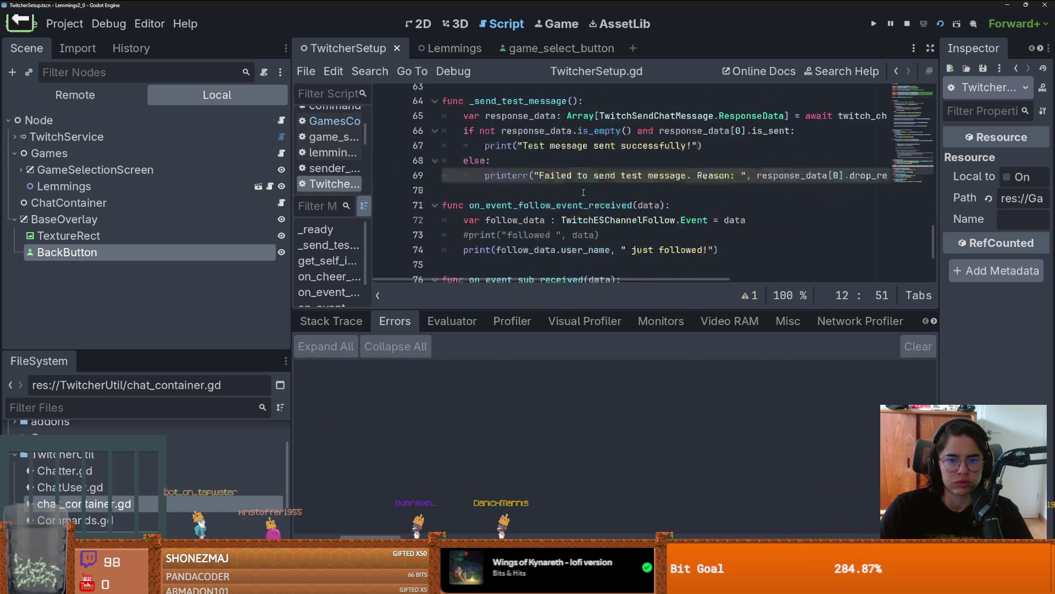
{"action": "left_click", "coordinate": [14, 219]}
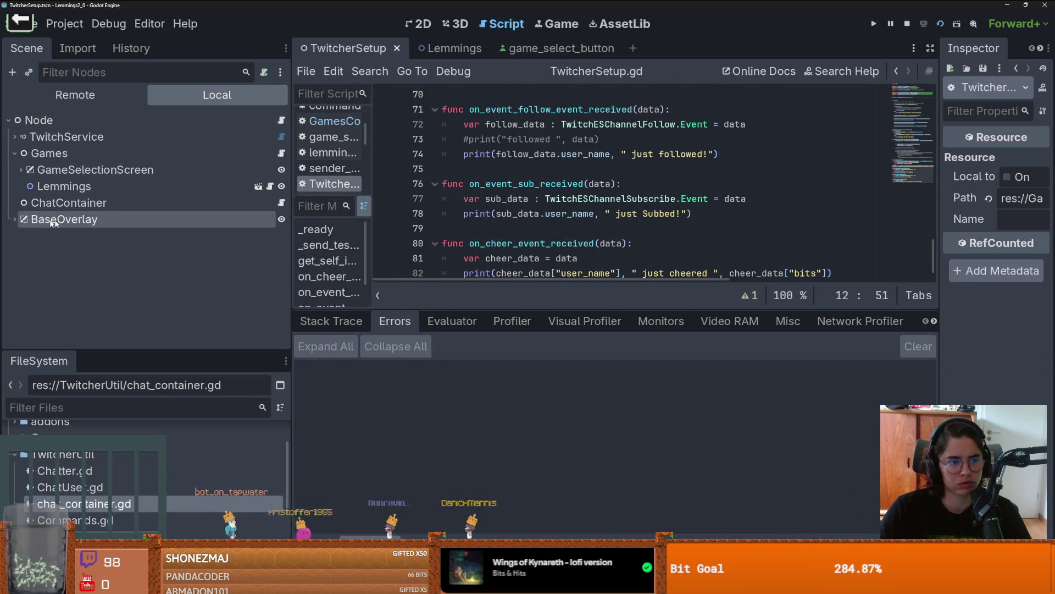
{"action": "left_click", "coordinate": [14, 153]}
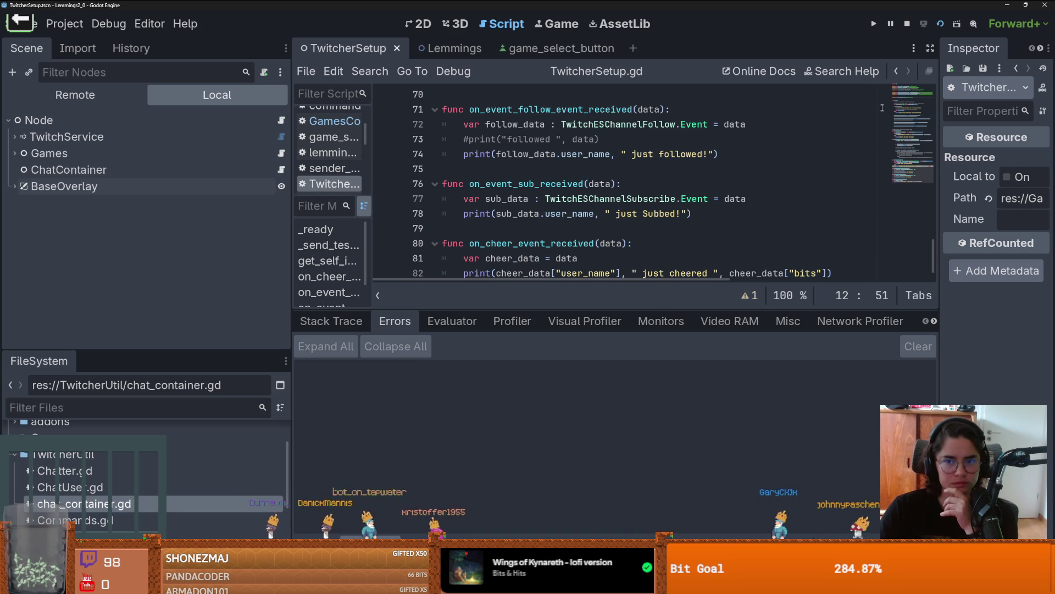
{"action": "scroll", "coordinate": [604, 181], "scroll_direction": "up", "scroll_amount": 9}
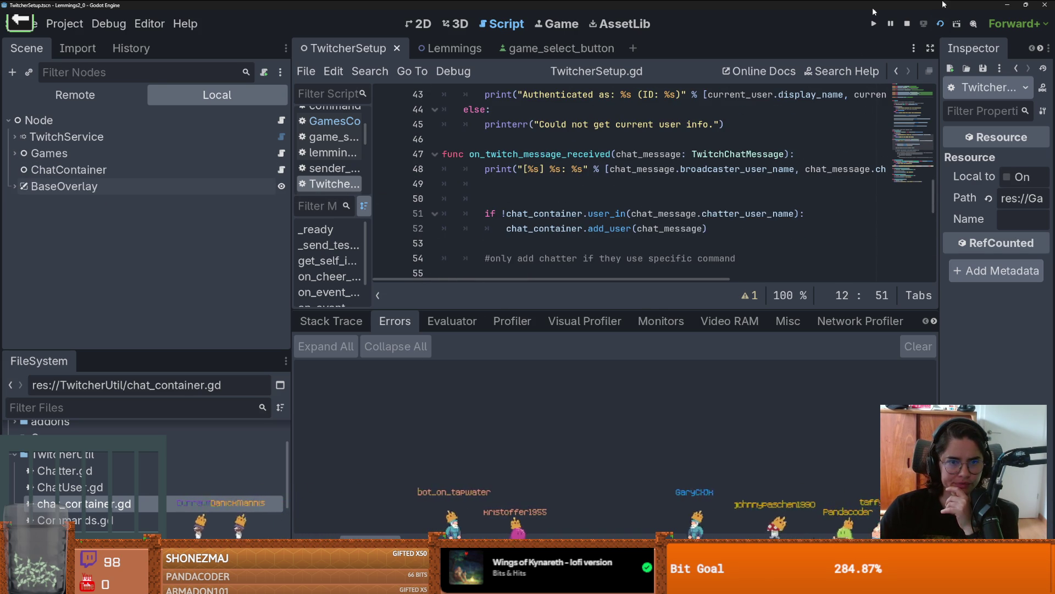
{"action": "left_click", "coordinate": [941, 24]}
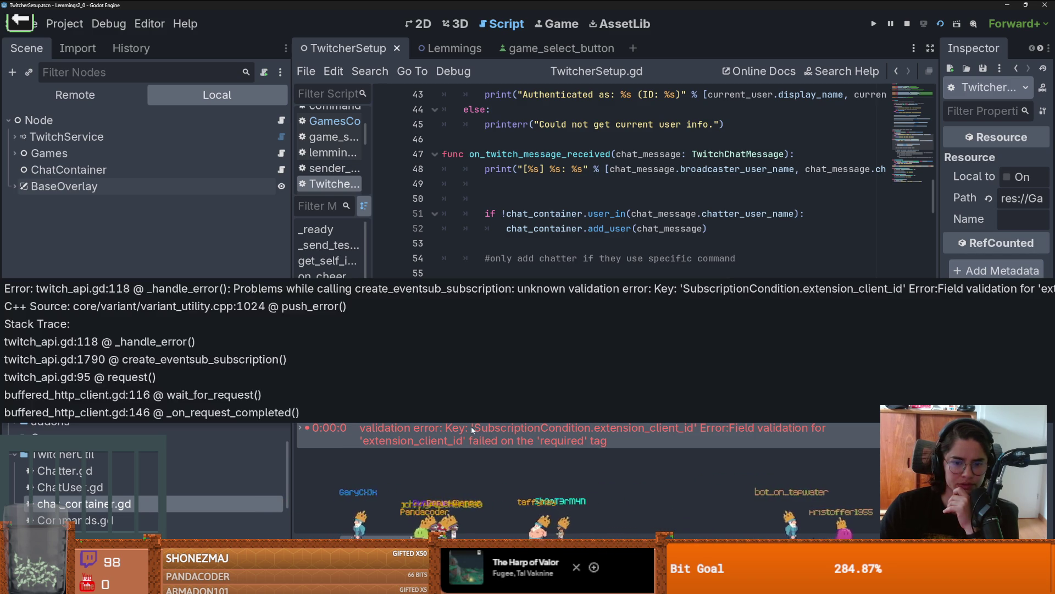
- Open twitch_api.gd at the line 118 error and lower the debugger splitter to enlarge the code
{"action": "double_click", "coordinate": [471, 427]}
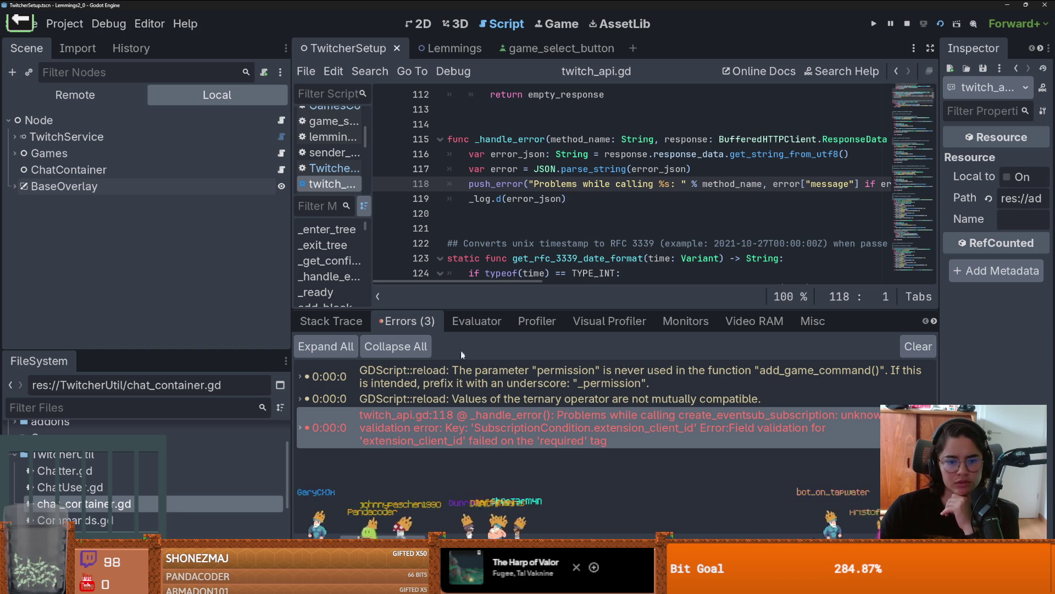
{"action": "key", "text": "ctrl+j"}
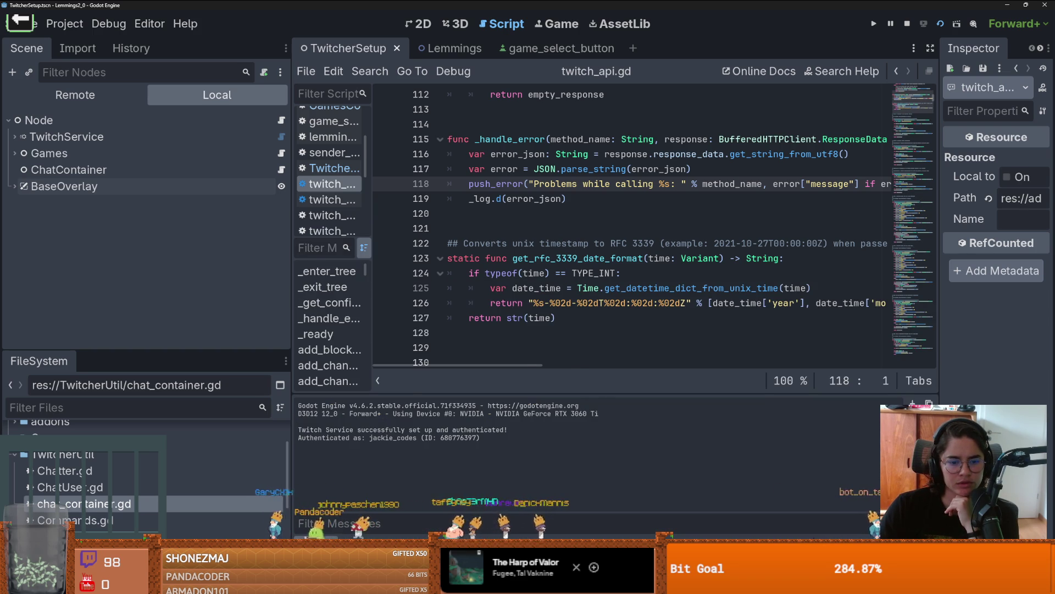
{"action": "key", "text": "ctrl+j"}
{"action": "left_click", "coordinate": [331, 321]}
{"action": "left_click", "coordinate": [406, 321]}
{"action": "left_click_drag", "start_coordinate": [500, 308], "coordinate": [505, 408]}
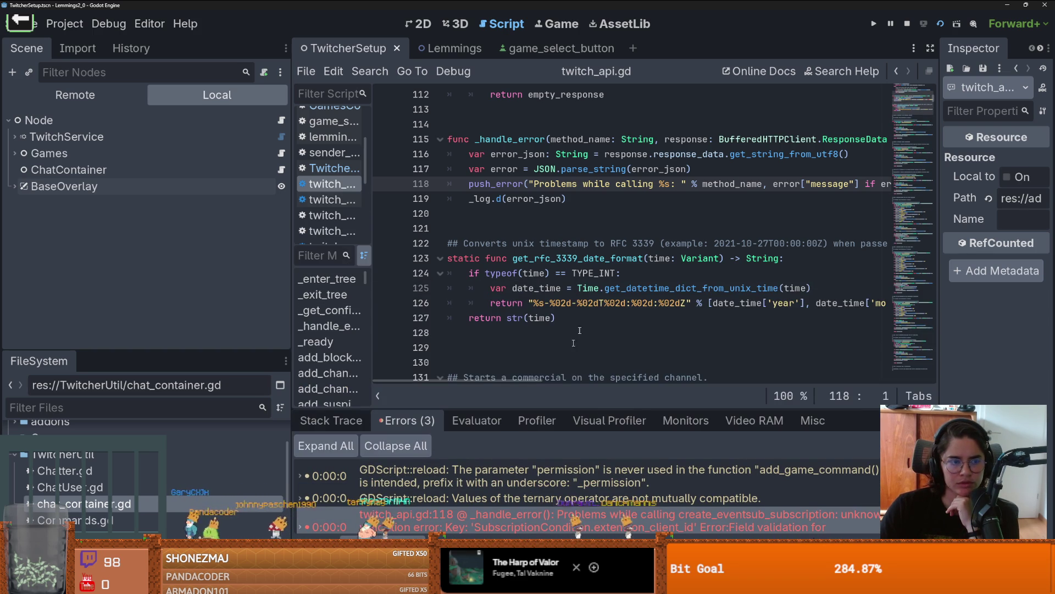
{"action": "scroll", "coordinate": [626, 292], "scroll_direction": "up", "scroll_amount": 2}
{"action": "scroll", "coordinate": [626, 292], "scroll_direction": "up", "scroll_amount": 2}
{"action": "scroll", "coordinate": [675, 327], "scroll_direction": "right", "scroll_amount": 5}
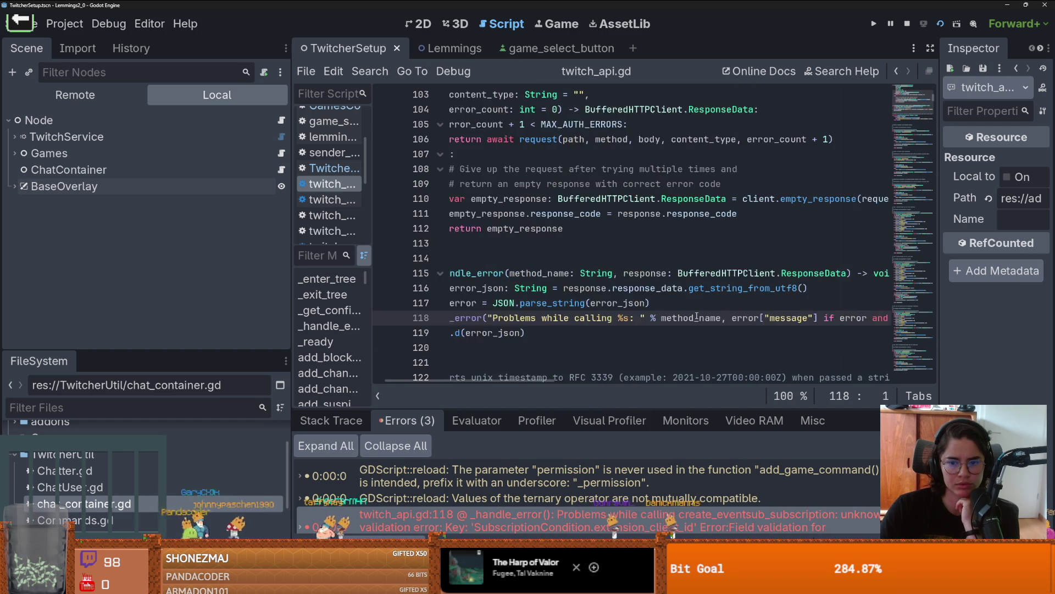
{"action": "scroll", "coordinate": [675, 327], "scroll_direction": "left", "scroll_amount": 5}
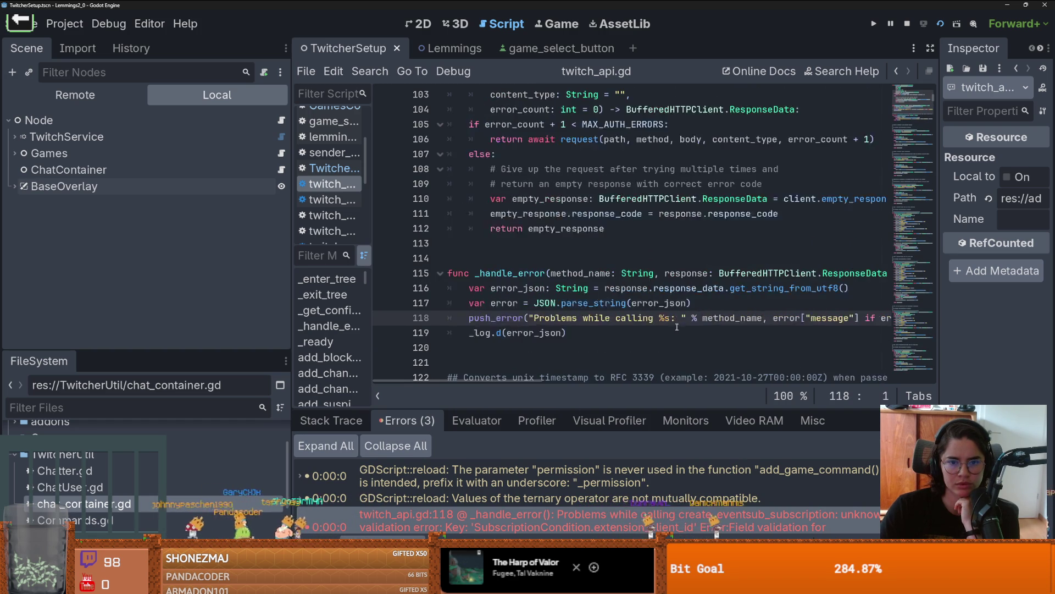
- Select TwitchService, widen the Inspector, and review its OAuth settings and scopes list
{"action": "scroll", "coordinate": [610, 310], "scroll_direction": "up", "scroll_amount": 1}
{"action": "left_click", "coordinate": [66, 136]}
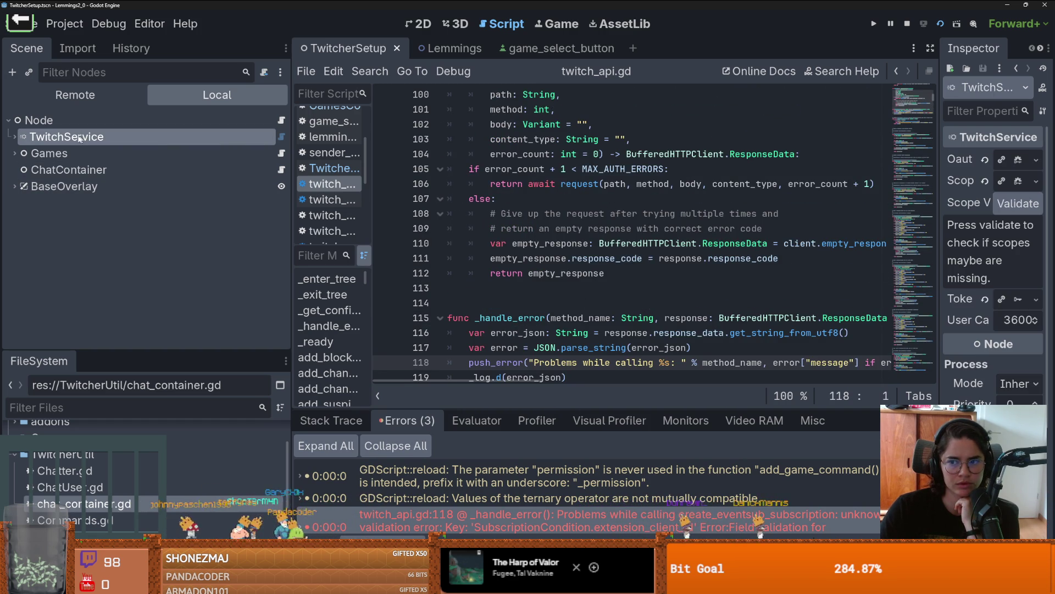
{"action": "left_click_drag", "start_coordinate": [939, 209], "coordinate": [801, 196]}
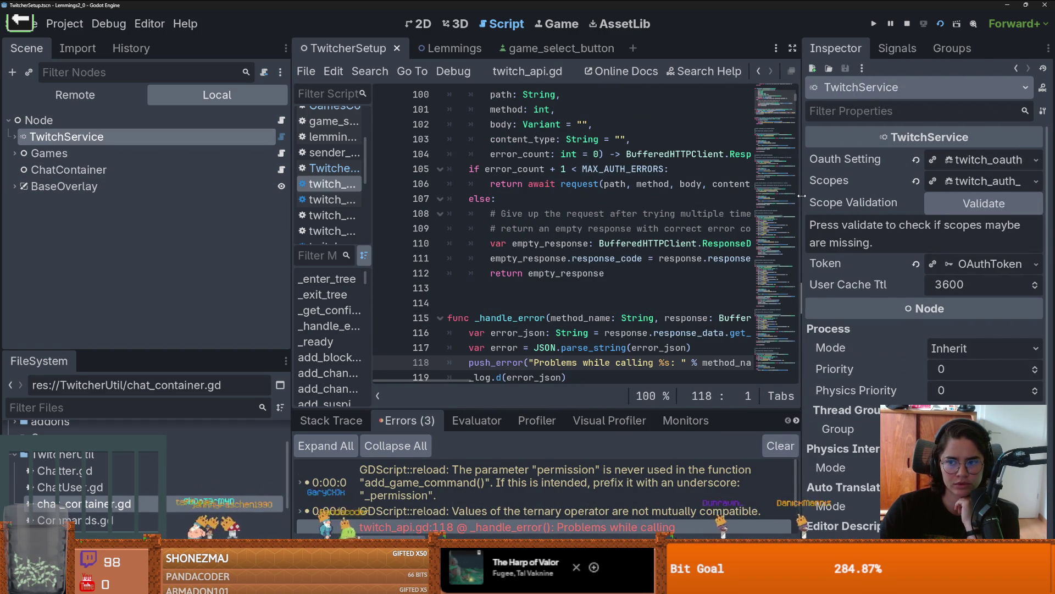
{"action": "left_click", "coordinate": [973, 161]}
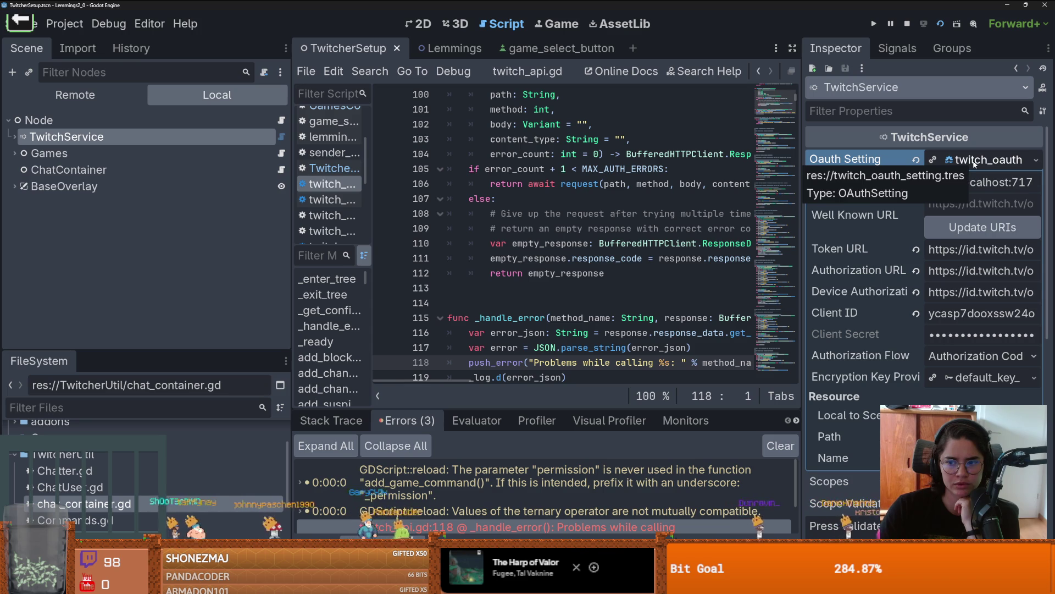
{"action": "left_click", "coordinate": [973, 160]}
{"action": "left_click", "coordinate": [976, 181]}
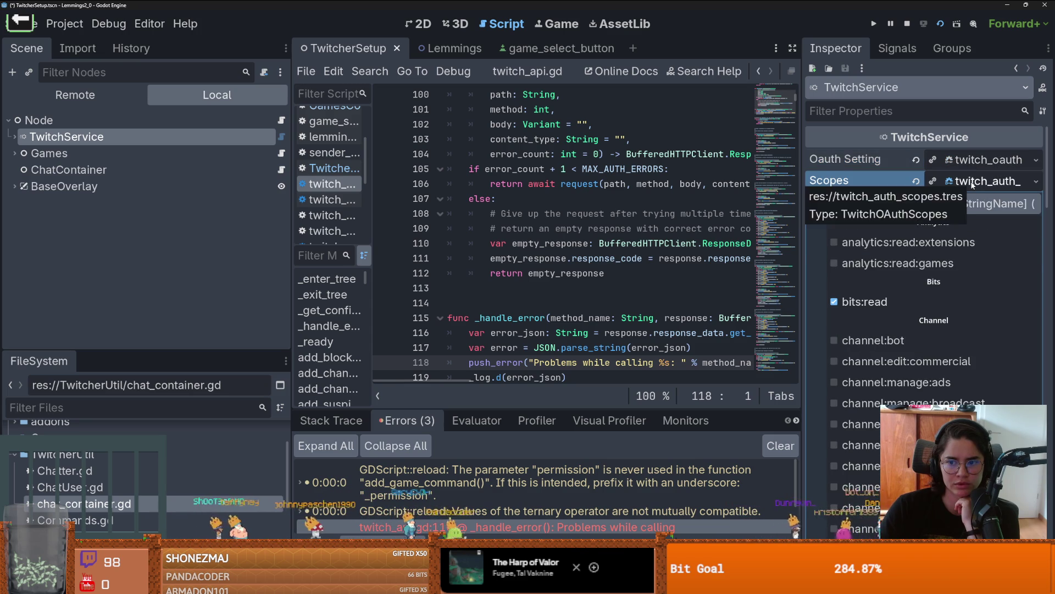
{"action": "left_click", "coordinate": [976, 182]}
- Inspect TwitchAPI's OAuth settings and its token's validity and scopes
{"action": "left_click", "coordinate": [14, 136]}
{"action": "left_click", "coordinate": [62, 153]}
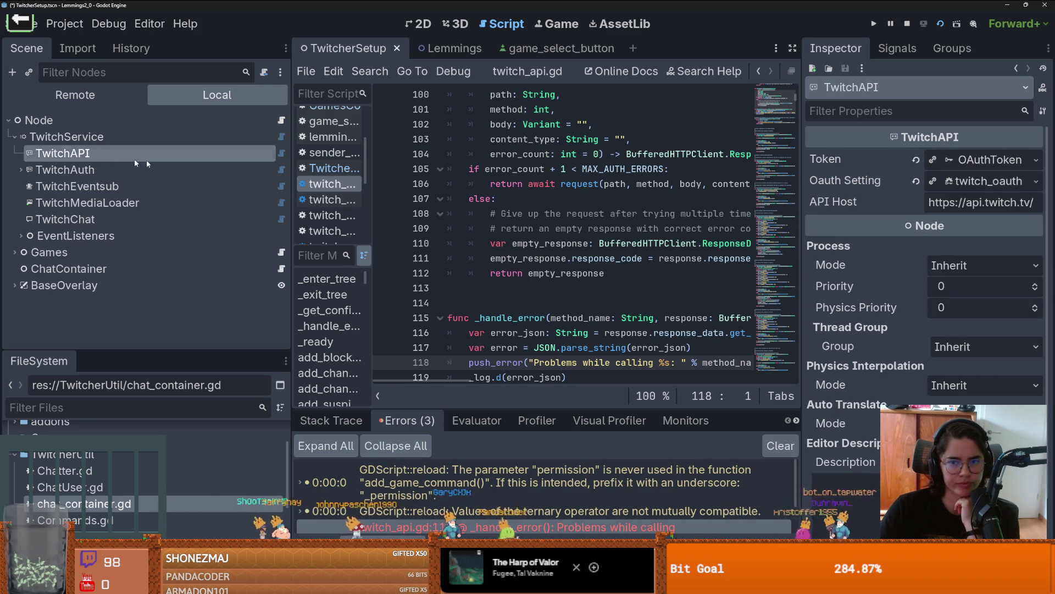
{"action": "left_click", "coordinate": [989, 181]}
{"action": "left_click", "coordinate": [990, 181]}
{"action": "left_click", "coordinate": [992, 161]}
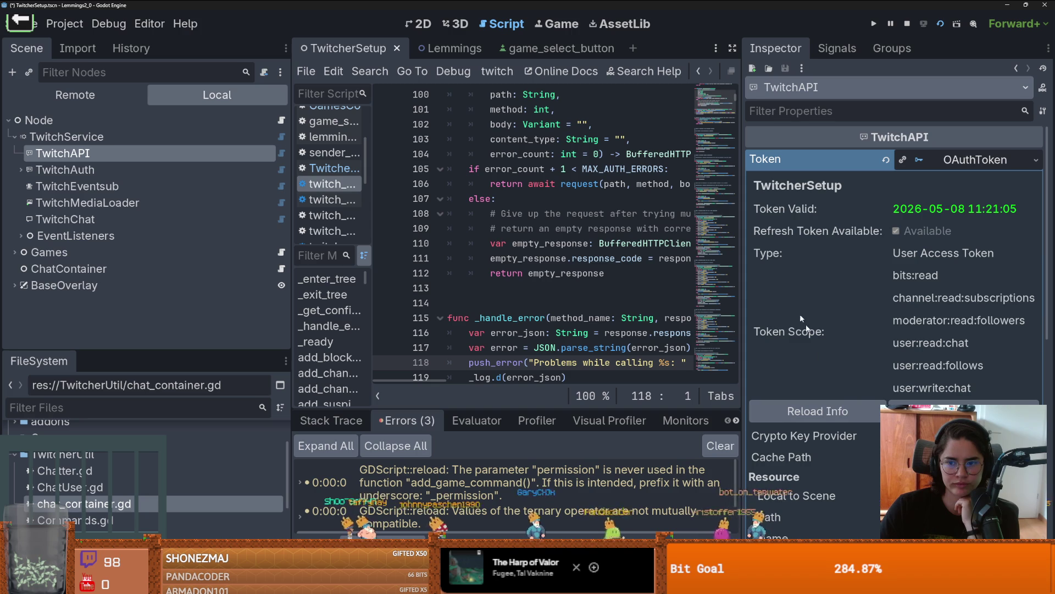
{"action": "left_click", "coordinate": [942, 160]}
{"action": "left_click", "coordinate": [65, 24]}
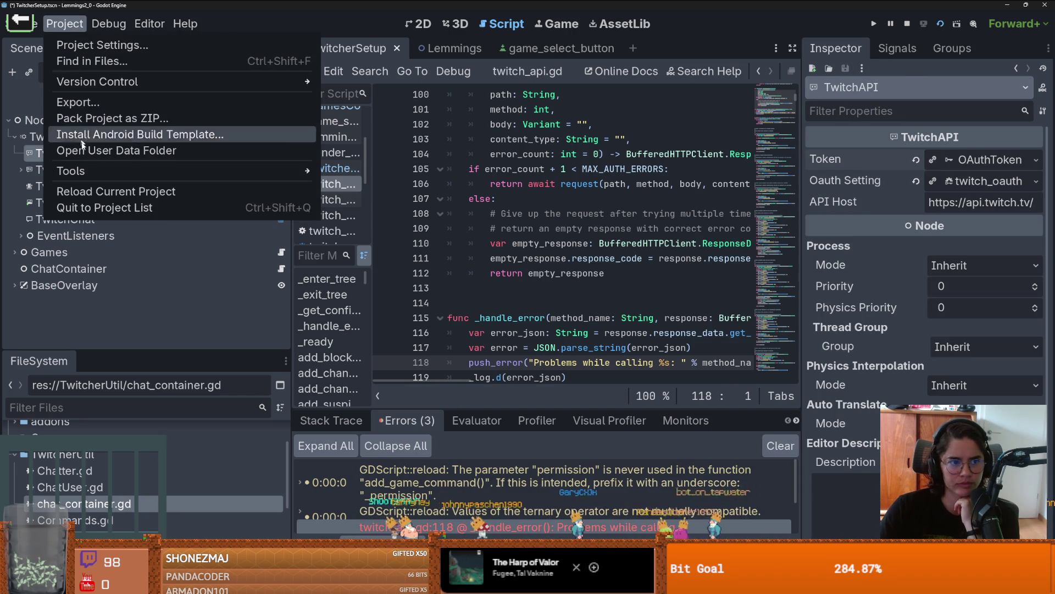
- Reload the current project with Stop & Reload and Save & Reload, then close the Setup Twitcher window
{"action": "left_click", "coordinate": [114, 193]}
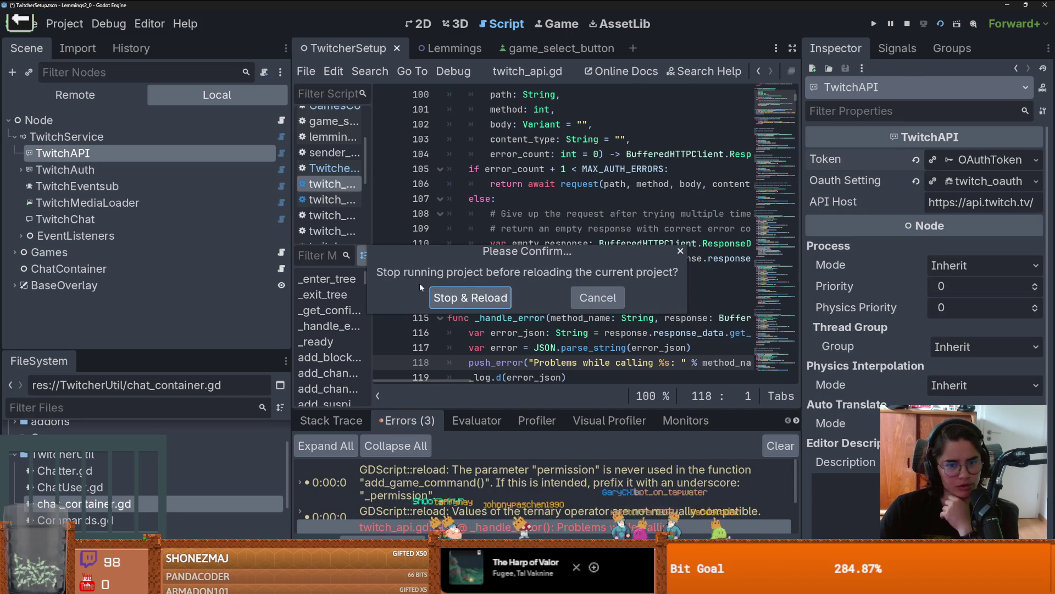
{"action": "left_click", "coordinate": [435, 295]}
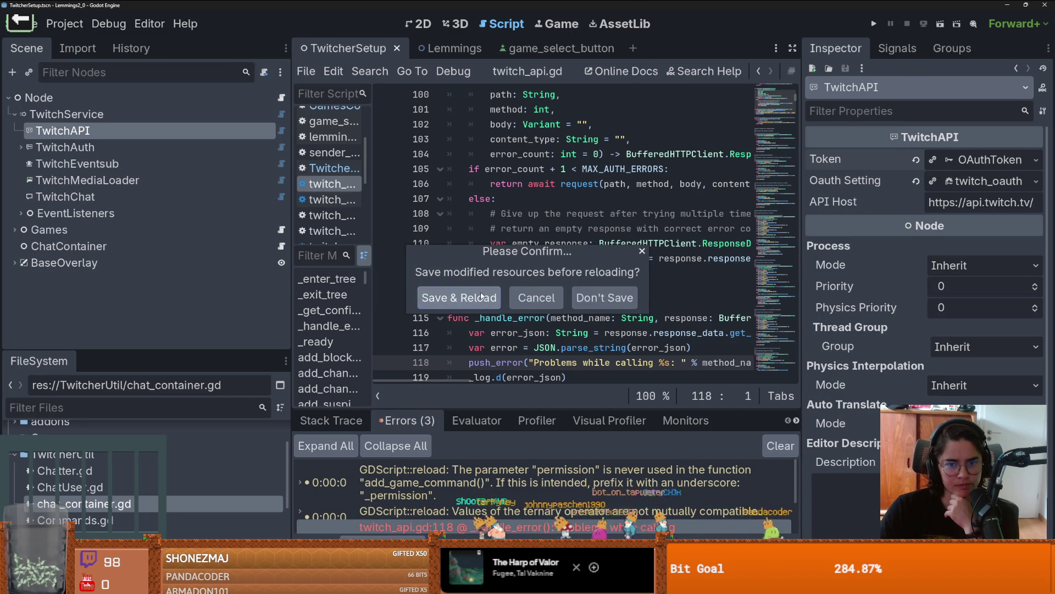
{"action": "left_click", "coordinate": [481, 296]}
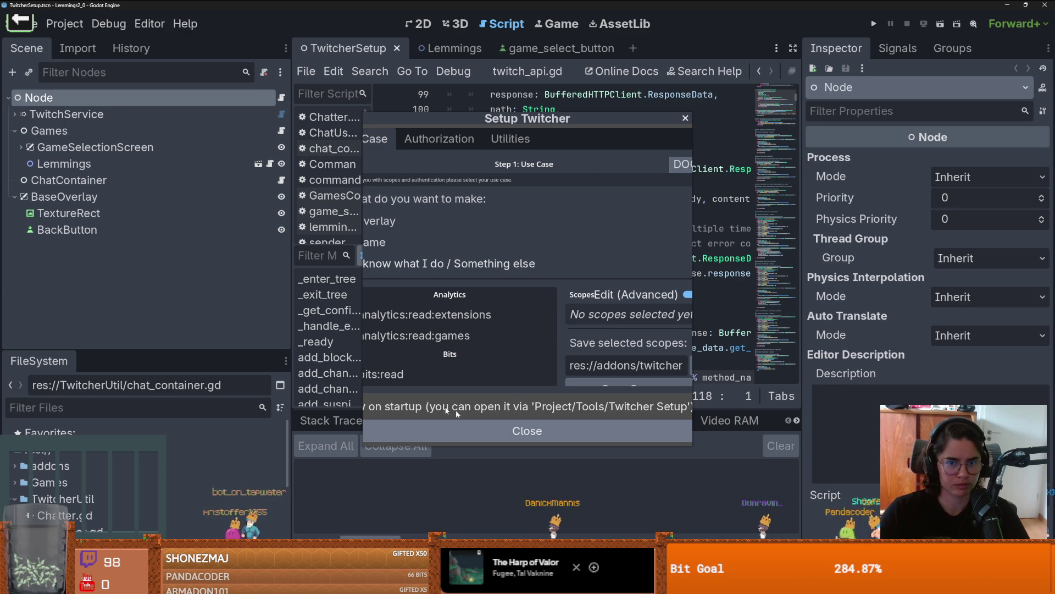
{"action": "left_click", "coordinate": [685, 119]}
- Inspect the TwitchService, Games and TwitchAPI nodes, including TwitchAPI's OAuthToken resource
{"action": "left_click", "coordinate": [146, 116]}
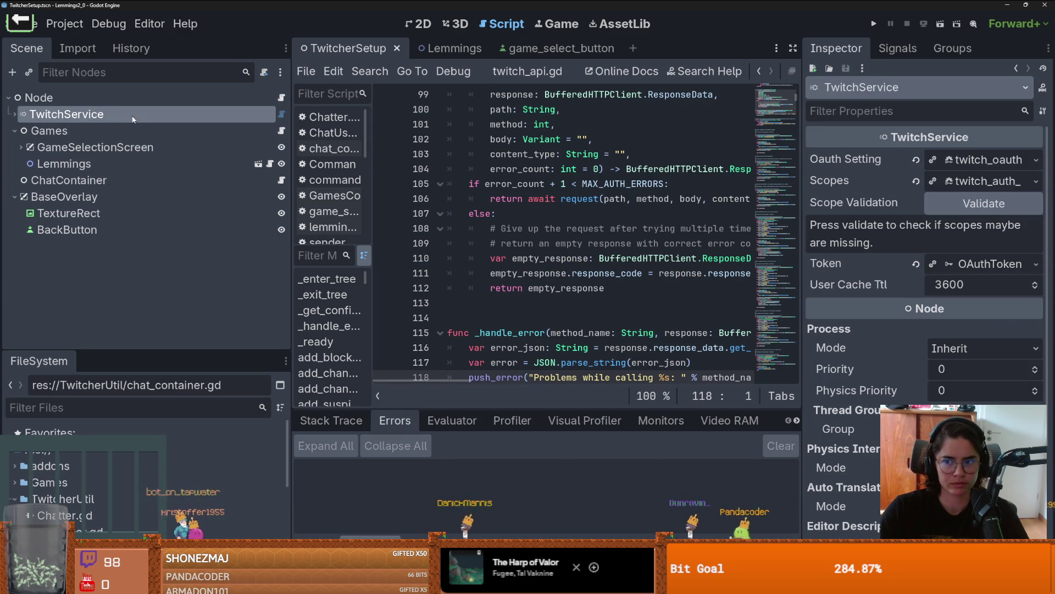
{"action": "left_click", "coordinate": [90, 131]}
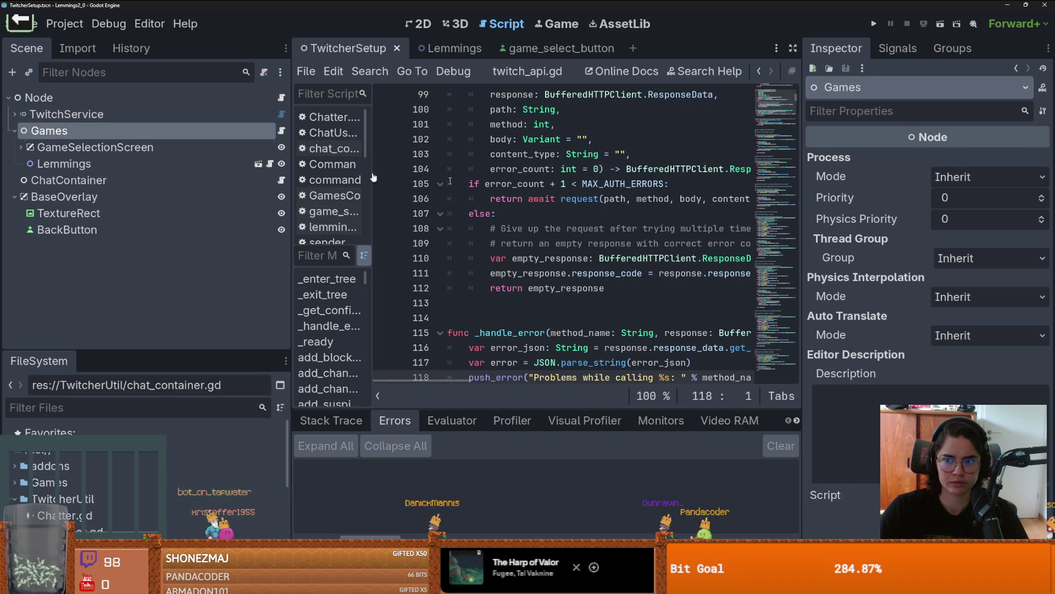
{"action": "left_click", "coordinate": [15, 114]}
{"action": "left_click", "coordinate": [165, 131]}
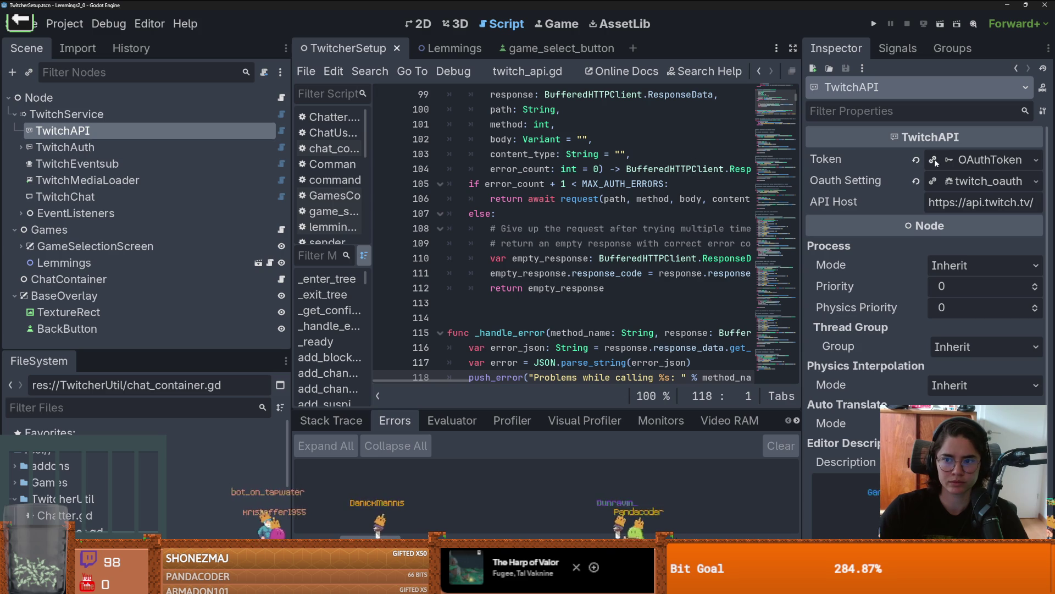
{"action": "left_click", "coordinate": [984, 159]}
{"action": "left_click", "coordinate": [984, 159]}
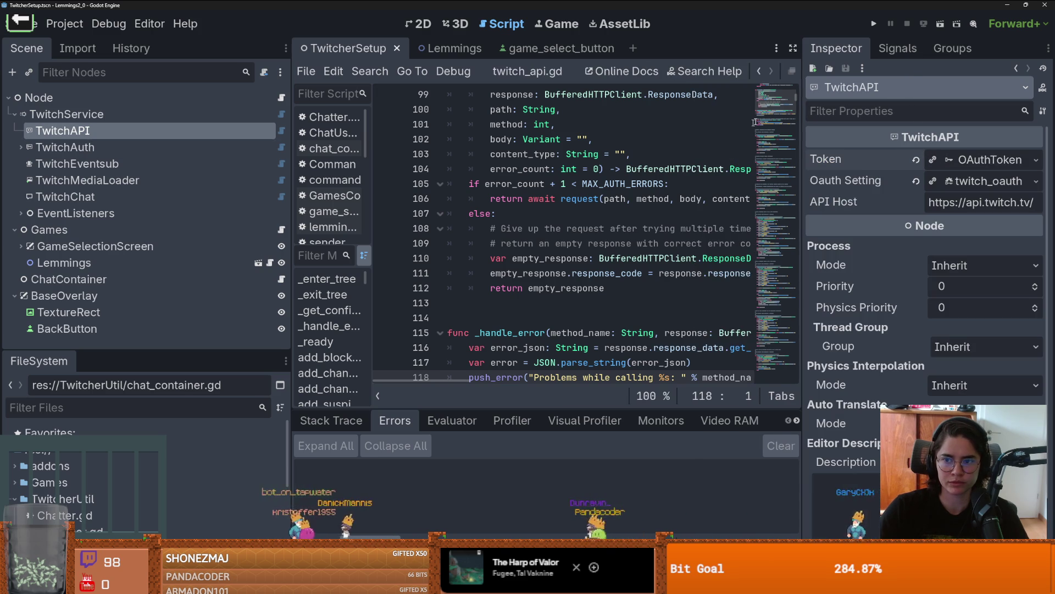
- Run the current scene to confirm Twitch authentication, then close the game window
{"action": "left_click", "coordinate": [942, 23]}
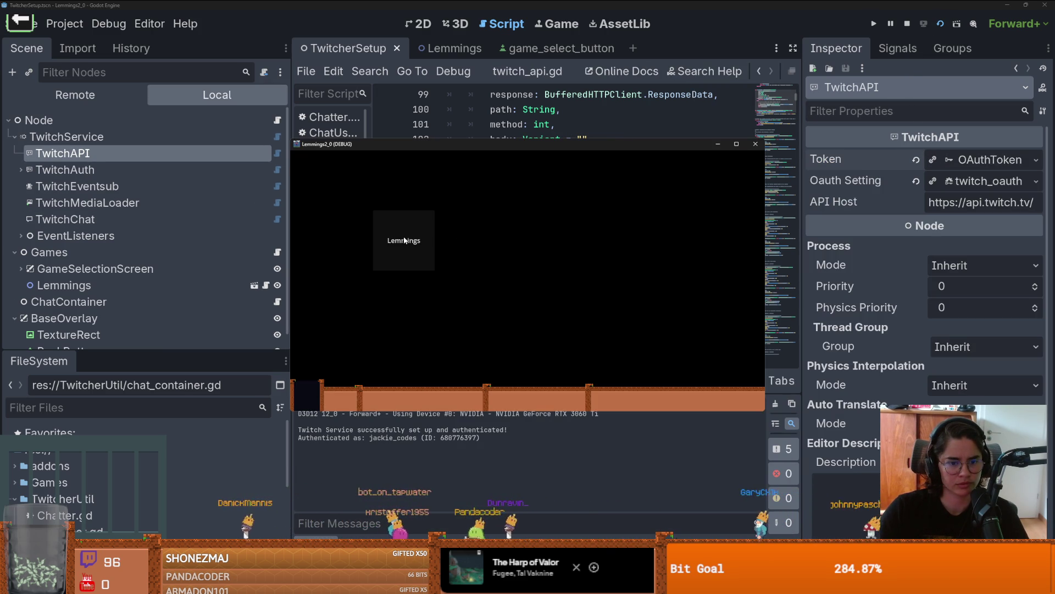
{"action": "left_click_drag", "start_coordinate": [462, 145], "coordinate": [590, 142]}
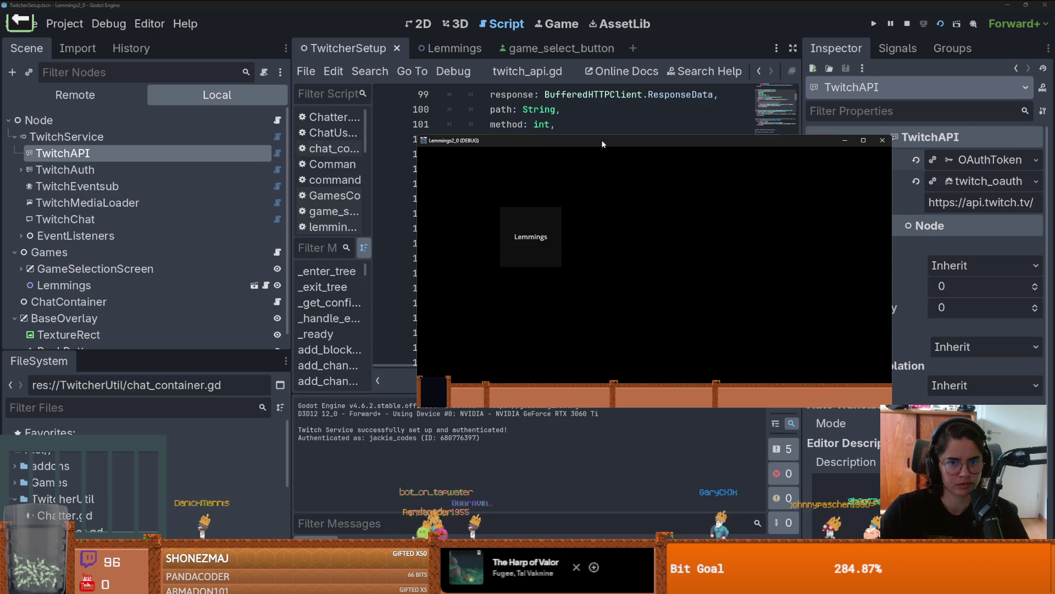
{"action": "left_click", "coordinate": [882, 140]}
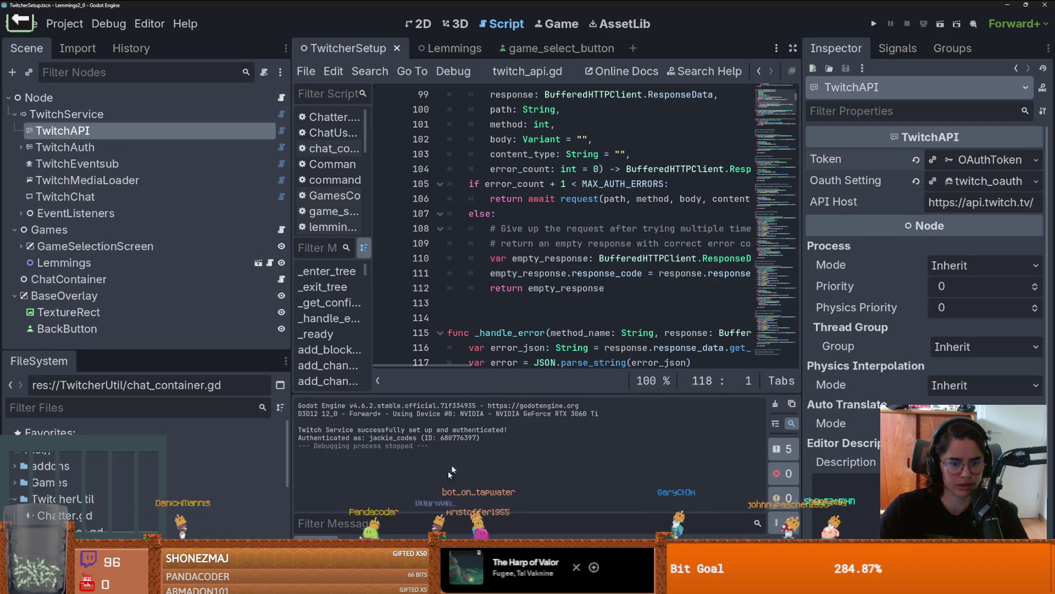
{"action": "scroll", "coordinate": [550, 220], "scroll_direction": "up", "scroll_amount": 1}
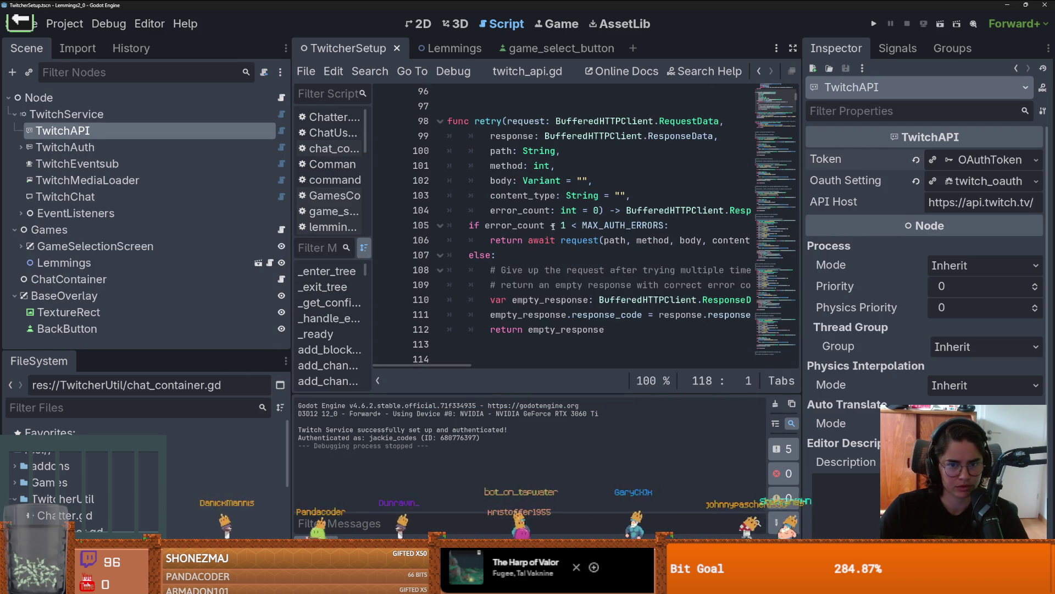
- Open the TwitcherSetup.gd script and widen the code area
{"action": "left_click", "coordinate": [14, 114]}
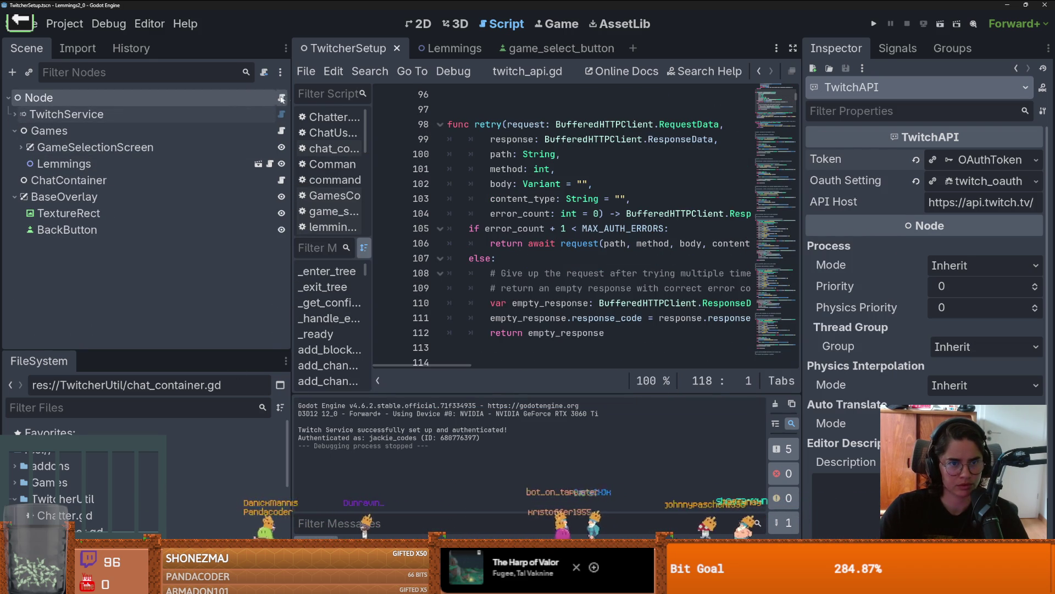
{"action": "left_click", "coordinate": [282, 97]}
{"action": "scroll", "coordinate": [520, 230], "scroll_direction": "up", "scroll_amount": 3}
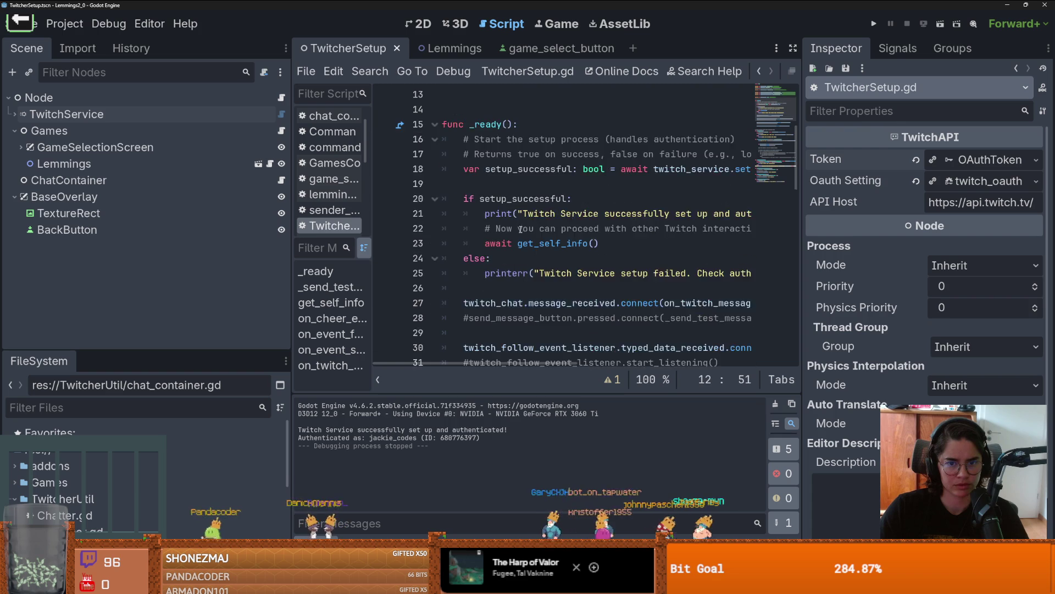
{"action": "scroll", "coordinate": [520, 230], "scroll_direction": "down", "scroll_amount": 7}
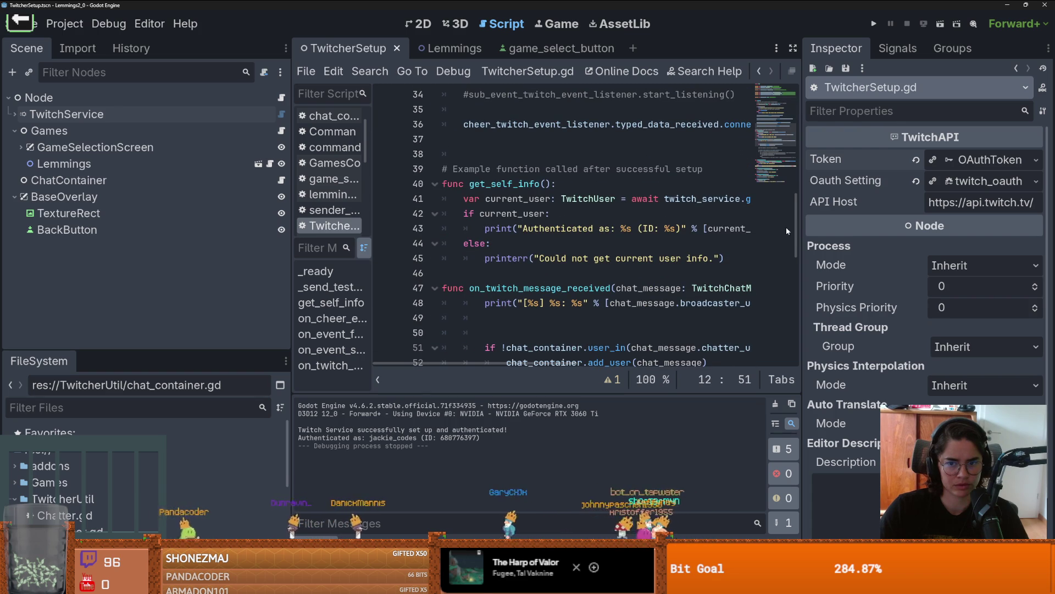
{"action": "left_click_drag", "start_coordinate": [800, 229], "coordinate": [940, 229]}
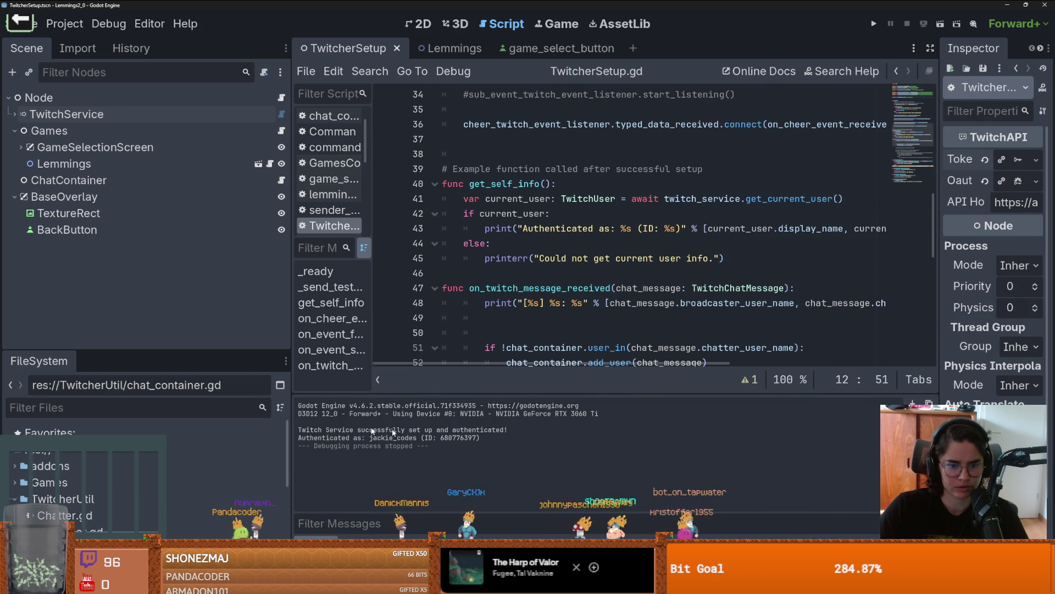
- Run the project with F5 and read the three errors, including the extension_client_id failure
{"action": "key", "text": "F5"}
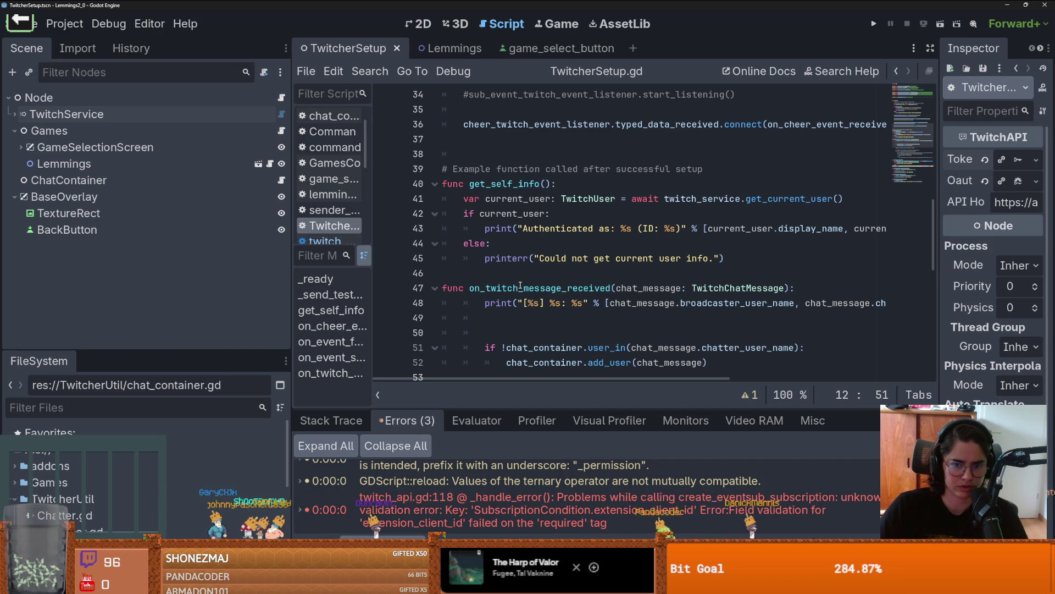
{"action": "scroll", "coordinate": [520, 286], "scroll_direction": "down", "scroll_amount": 7}
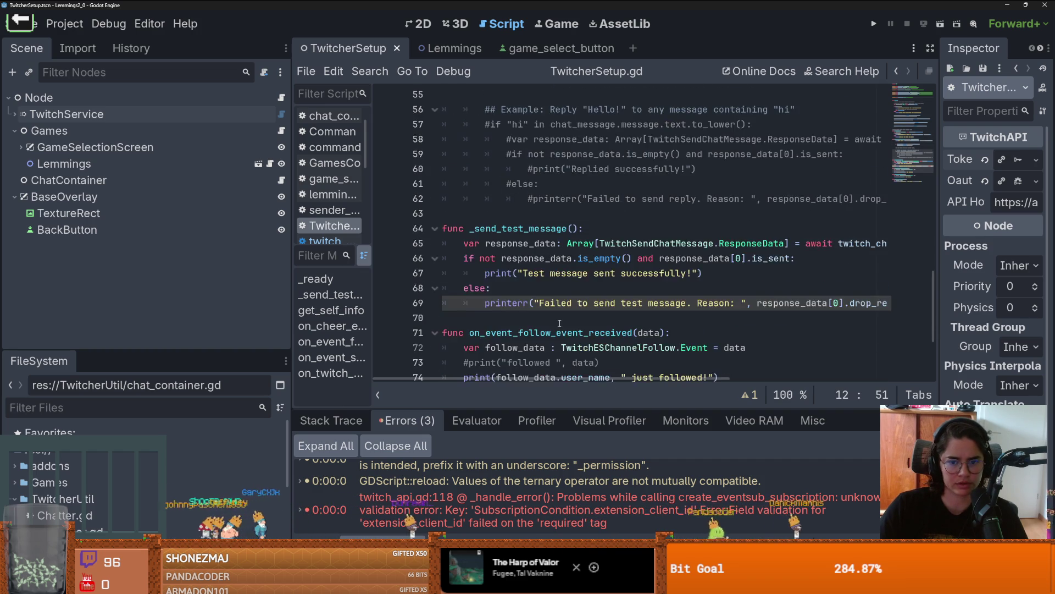
{"action": "scroll", "coordinate": [559, 323], "scroll_direction": "up", "scroll_amount": 12}
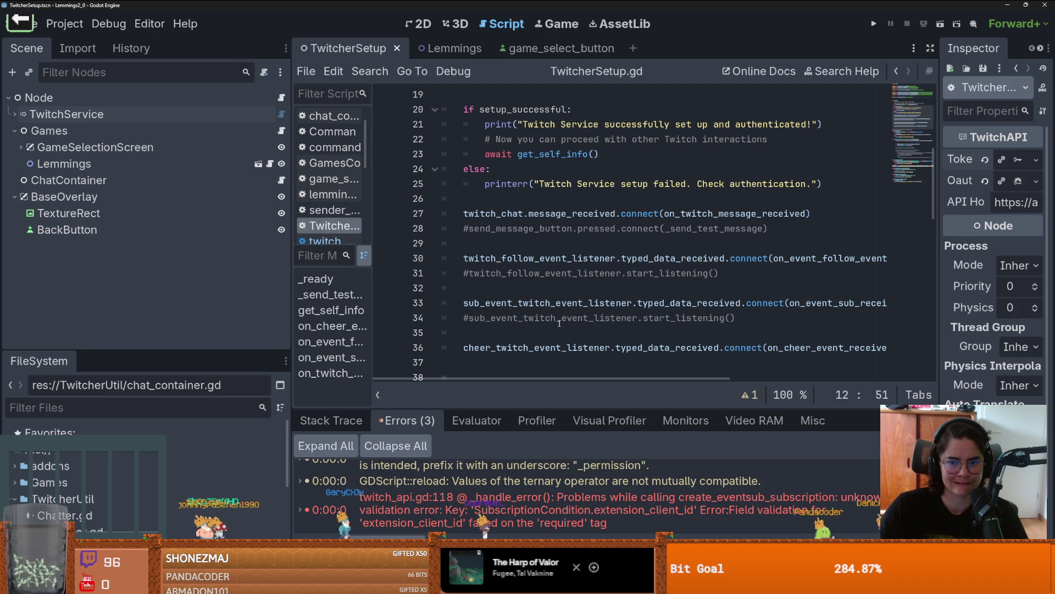
{"action": "scroll", "coordinate": [559, 323], "scroll_direction": "down", "scroll_amount": 1}
{"action": "scroll", "coordinate": [559, 323], "scroll_direction": "up", "scroll_amount": 1}
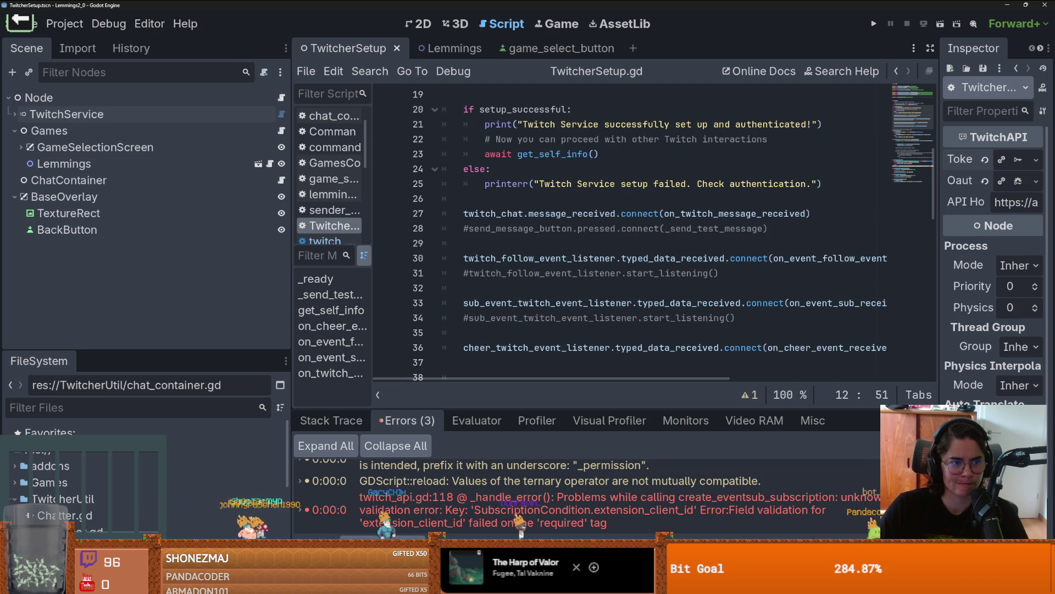
{"action": "left_click", "coordinate": [15, 148]}
- Inspect TwitchChat and the Follow, ExtensionBits, Cheer and SubEvent event listeners
{"action": "left_click", "coordinate": [15, 114]}
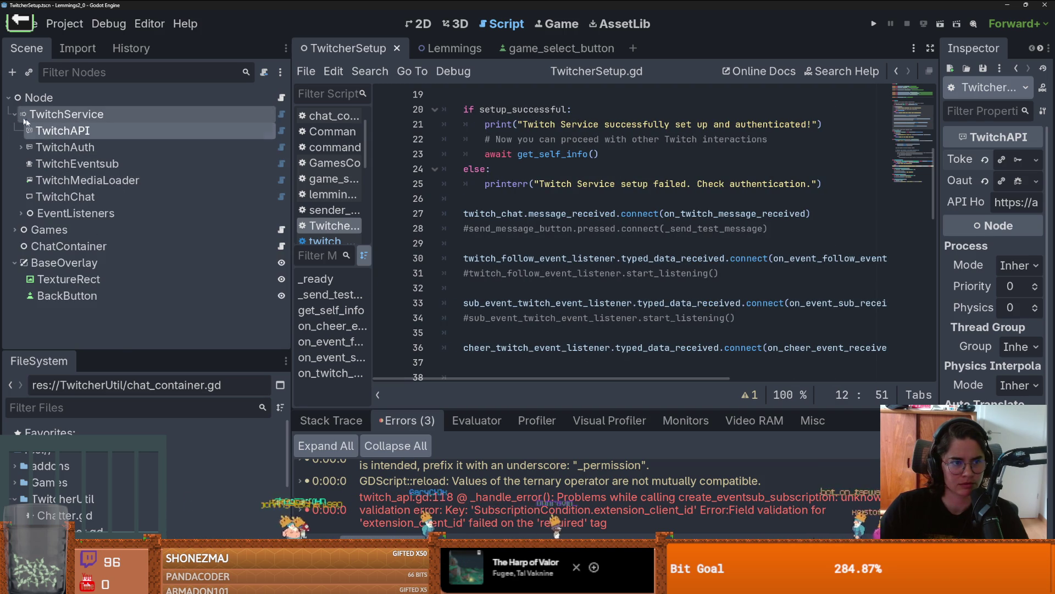
{"action": "left_click", "coordinate": [51, 196]}
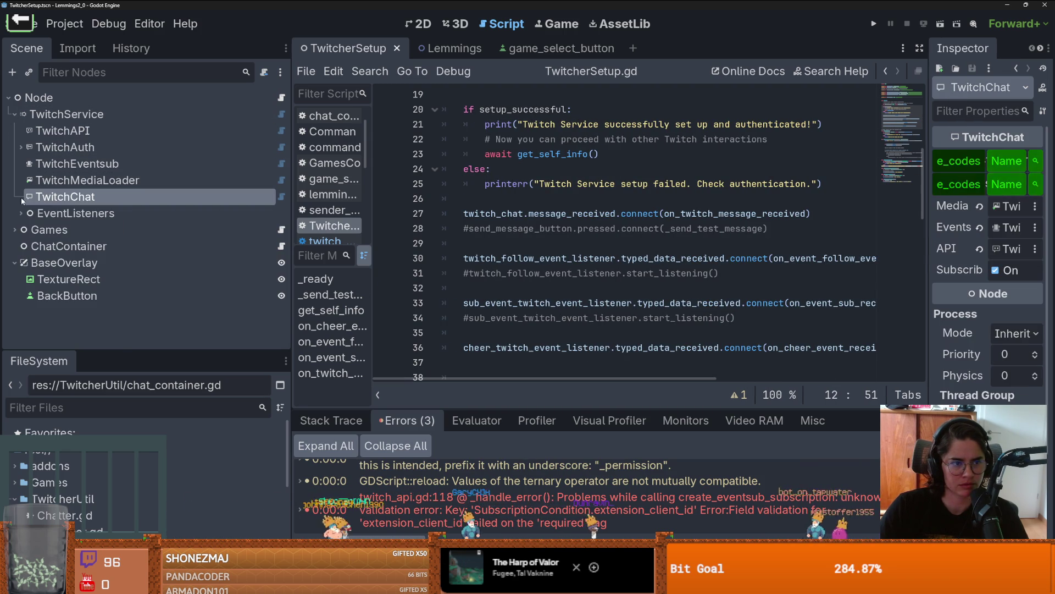
{"action": "left_click", "coordinate": [21, 212]}
{"action": "left_click", "coordinate": [94, 229]}
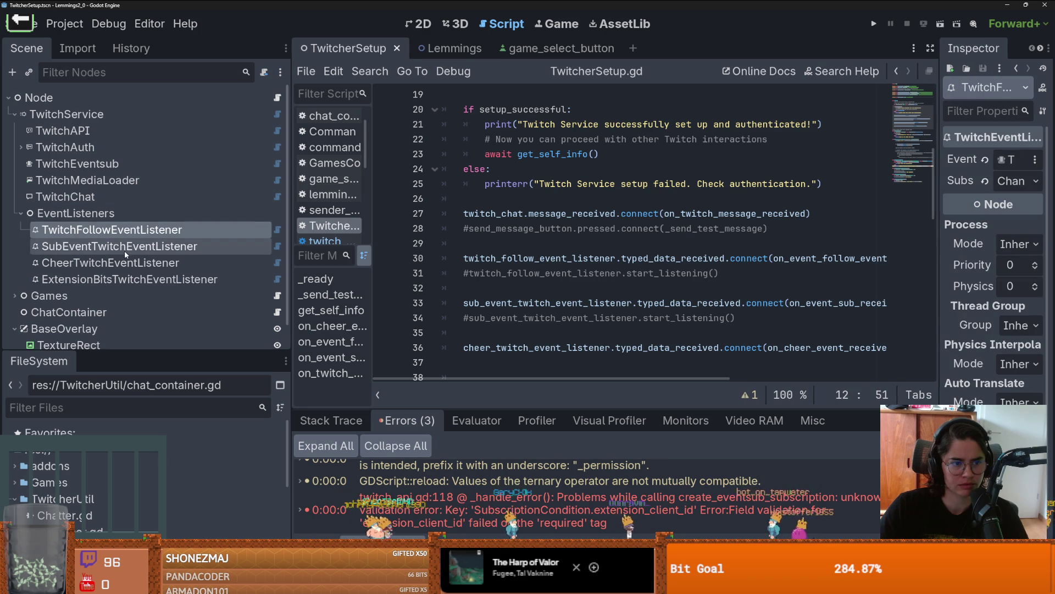
{"action": "left_click", "coordinate": [137, 279]}
{"action": "left_click", "coordinate": [139, 268]}
{"action": "left_click", "coordinate": [105, 245]}
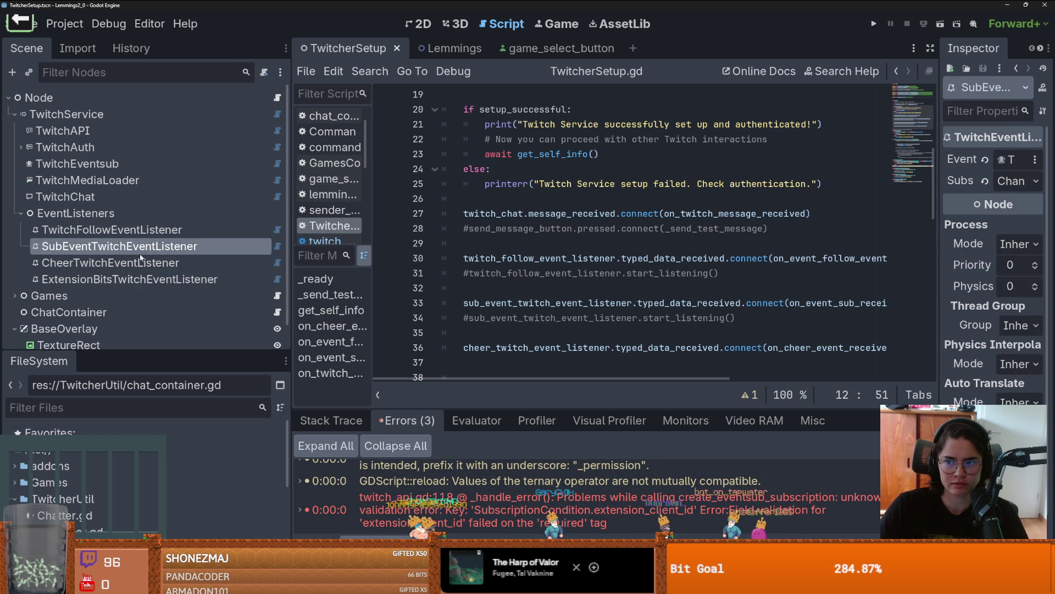
{"action": "left_click", "coordinate": [82, 230]}
{"action": "left_click", "coordinate": [21, 213]}
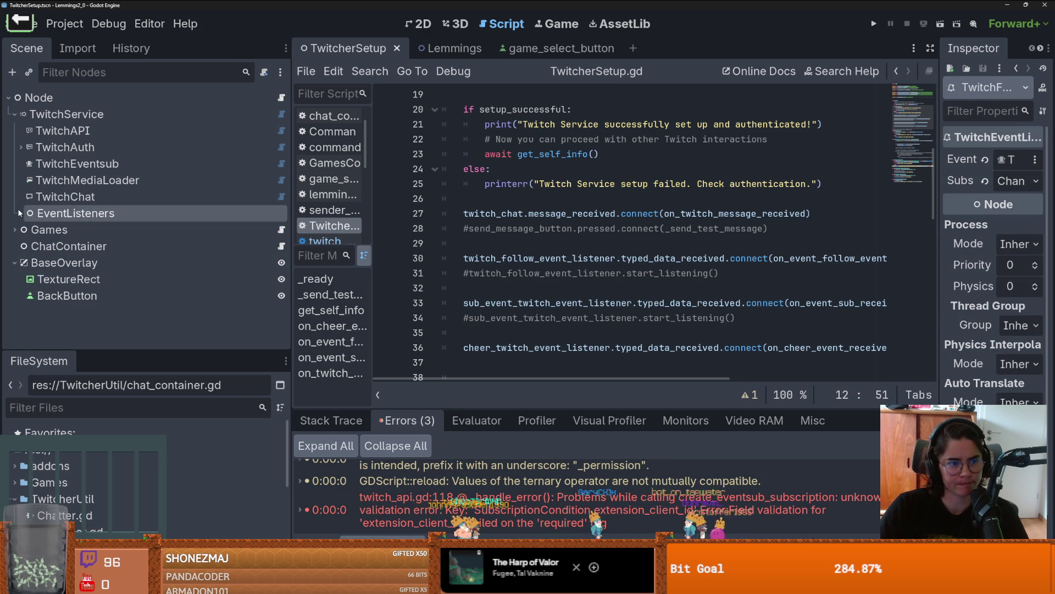
- Check TwitchEventsub and ChatContainer, show Lemmings in the 2D view, then switch to GitHub Desktop
{"action": "left_click", "coordinate": [66, 197]}
{"action": "left_click", "coordinate": [81, 163]}
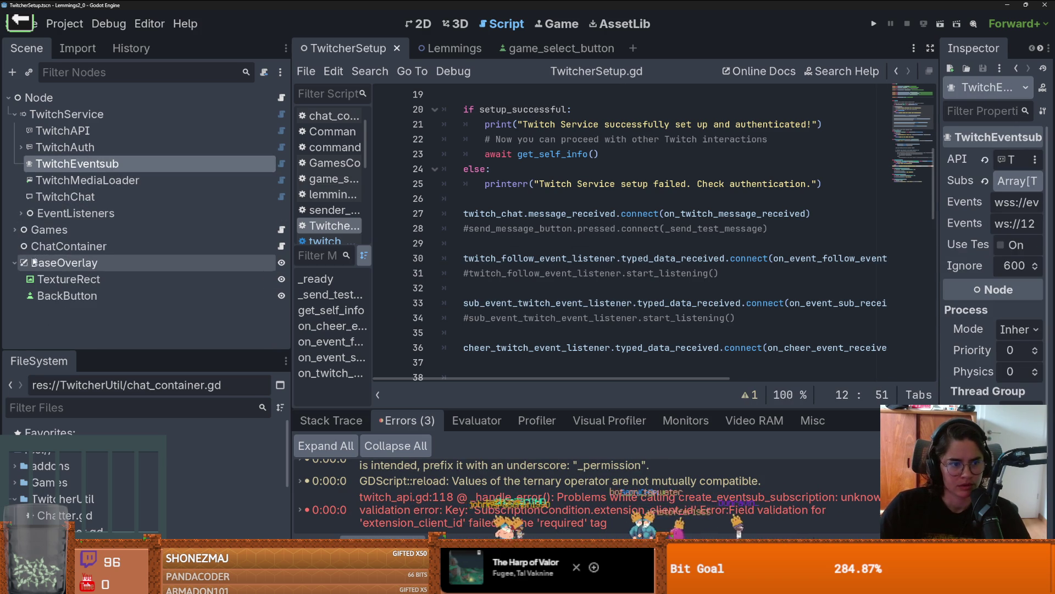
{"action": "left_click", "coordinate": [14, 262]}
{"action": "left_click", "coordinate": [55, 246]}
{"action": "left_click", "coordinate": [37, 230]}
{"action": "left_click", "coordinate": [14, 230]}
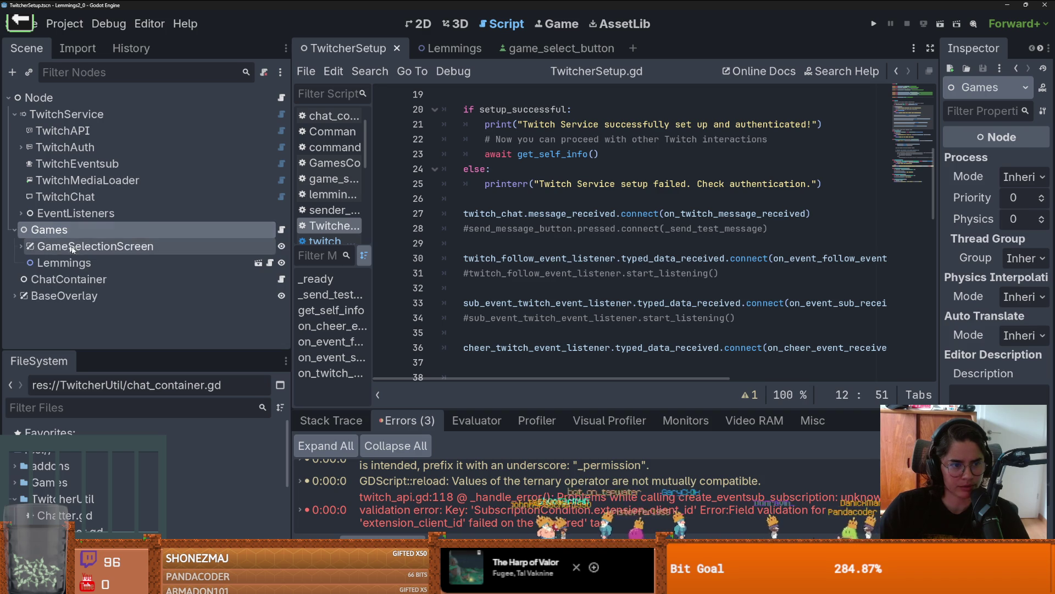
{"action": "left_click", "coordinate": [94, 246]}
{"action": "left_click", "coordinate": [64, 263]}
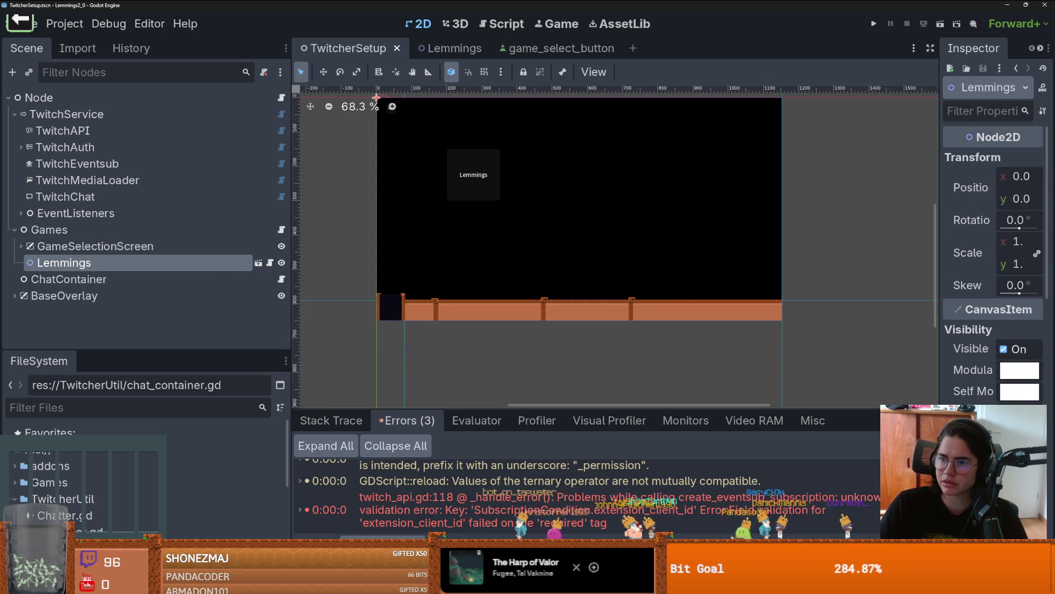
{"action": "key", "text": "alt+Tab"}
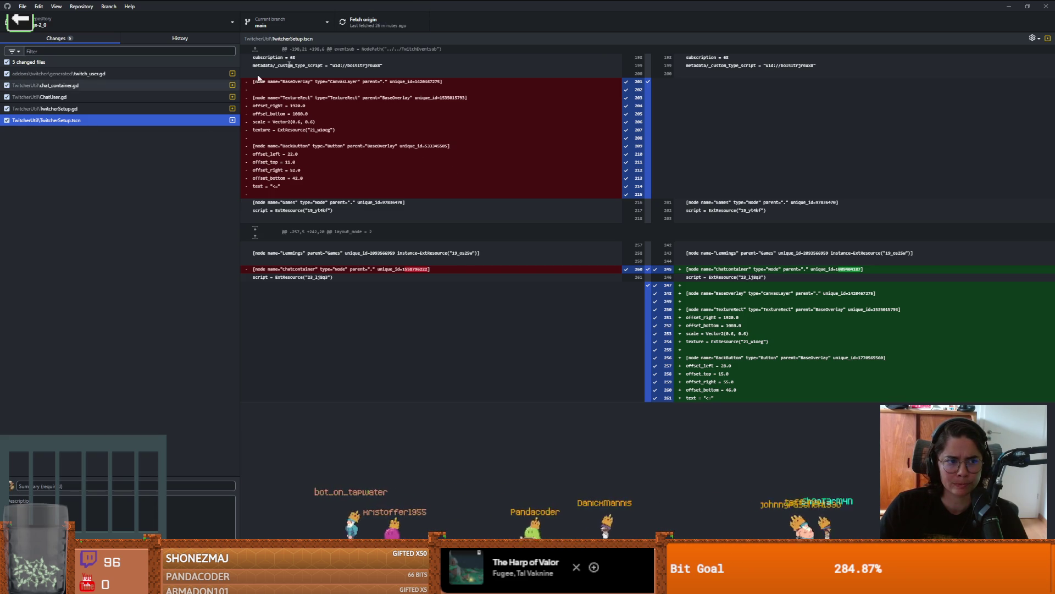
- Return from the TwitcherSetup.tscn diff in GitHub Desktop to the Godot editor
{"action": "key", "text": "alt+Tab"}
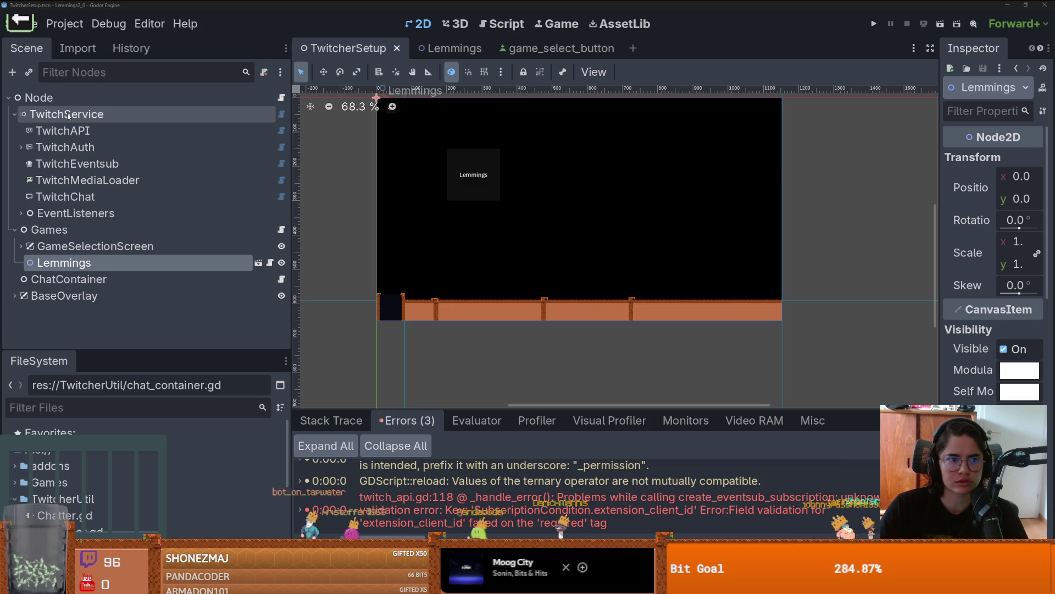
- Collapse and re-expand the root node, then open TwitcherSetup.gd in the Script editor
{"action": "left_click", "coordinate": [8, 98]}
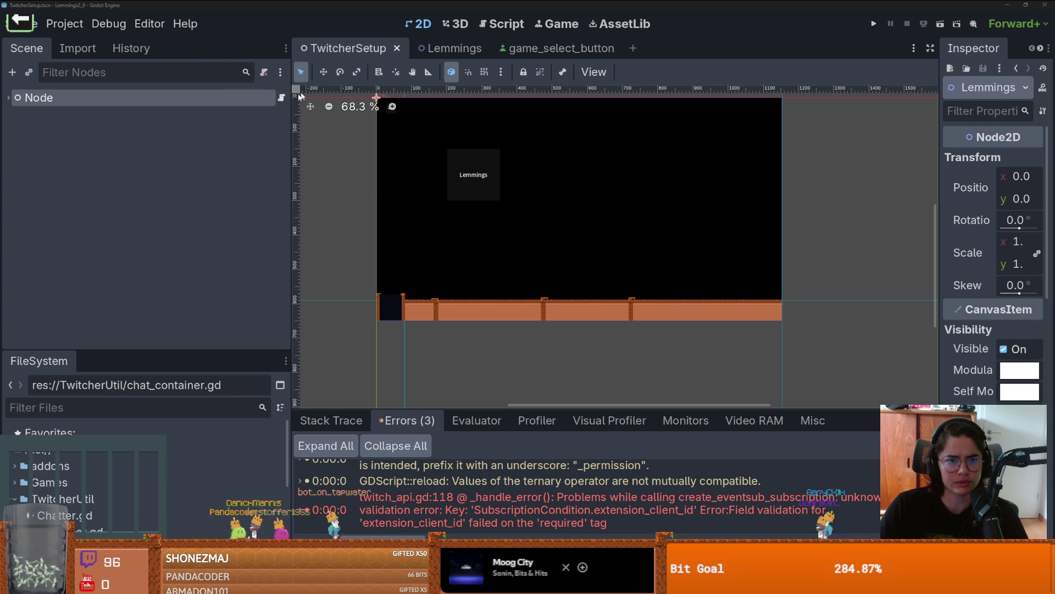
{"action": "left_click", "coordinate": [10, 98]}
{"action": "left_click", "coordinate": [281, 97]}
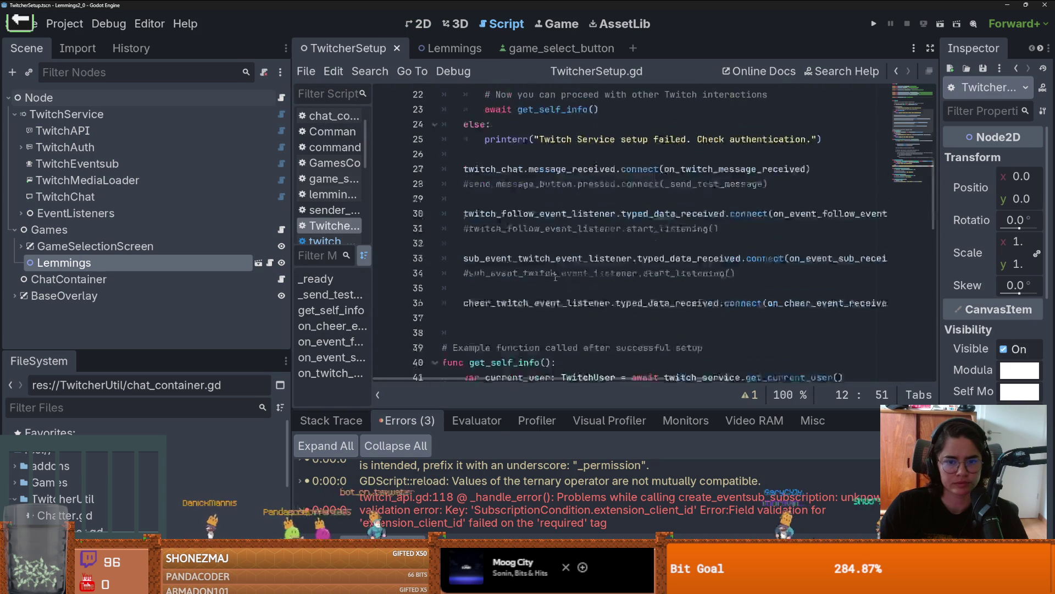
- Comment out the chat_container add_user lines 51–52, then test-run and stop the scene
{"action": "scroll", "coordinate": [556, 274], "scroll_direction": "down", "scroll_amount": 3}
{"action": "scroll", "coordinate": [557, 273], "scroll_direction": "up", "scroll_amount": 7}
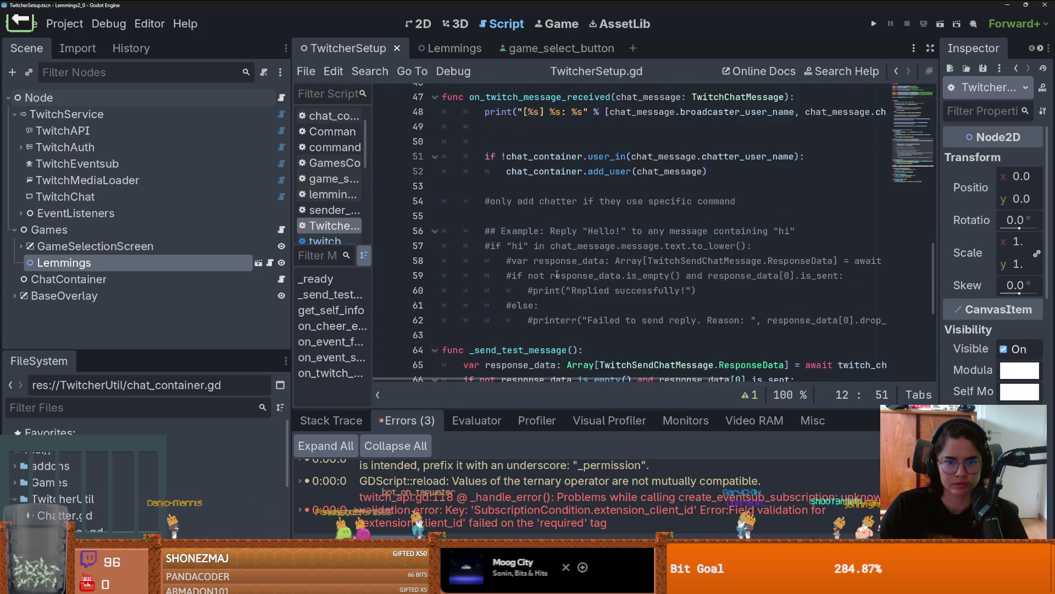
{"action": "left_click_drag", "start_coordinate": [713, 260], "coordinate": [431, 249]}
{"action": "key", "text": "ctrl+k"}
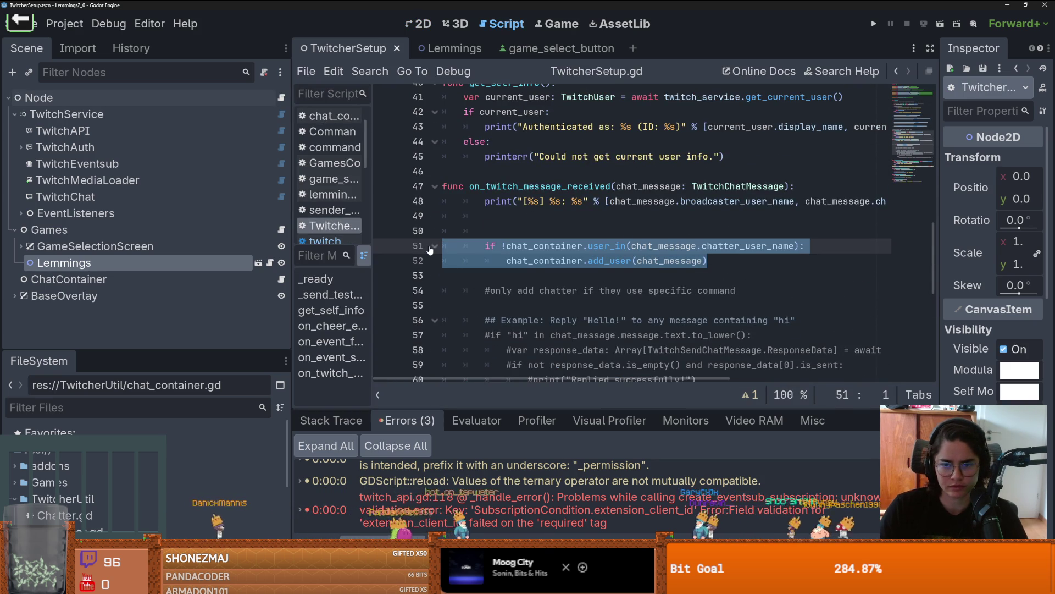
{"action": "key", "text": "F6"}
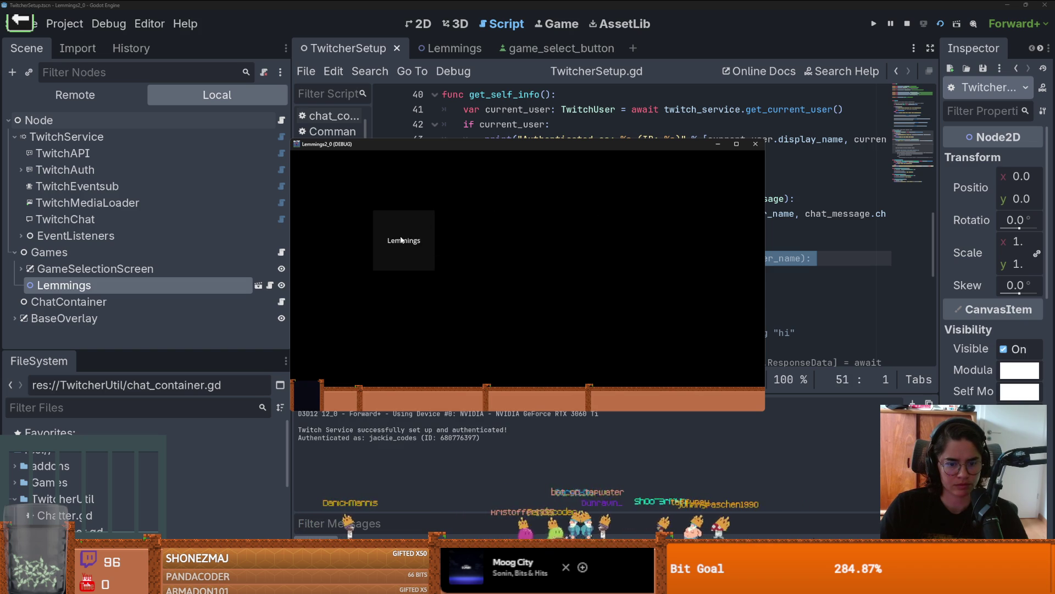
{"action": "left_click", "coordinate": [763, 144]}
- Enlarge the Debugger's Errors list and go to the extension_client_id error
{"action": "left_click", "coordinate": [610, 213]}
{"action": "scroll", "coordinate": [603, 240], "scroll_direction": "right", "scroll_amount": 3}
{"action": "scroll", "coordinate": [605, 238], "scroll_direction": "left", "scroll_amount": 3}
{"action": "double_click", "coordinate": [539, 199]}
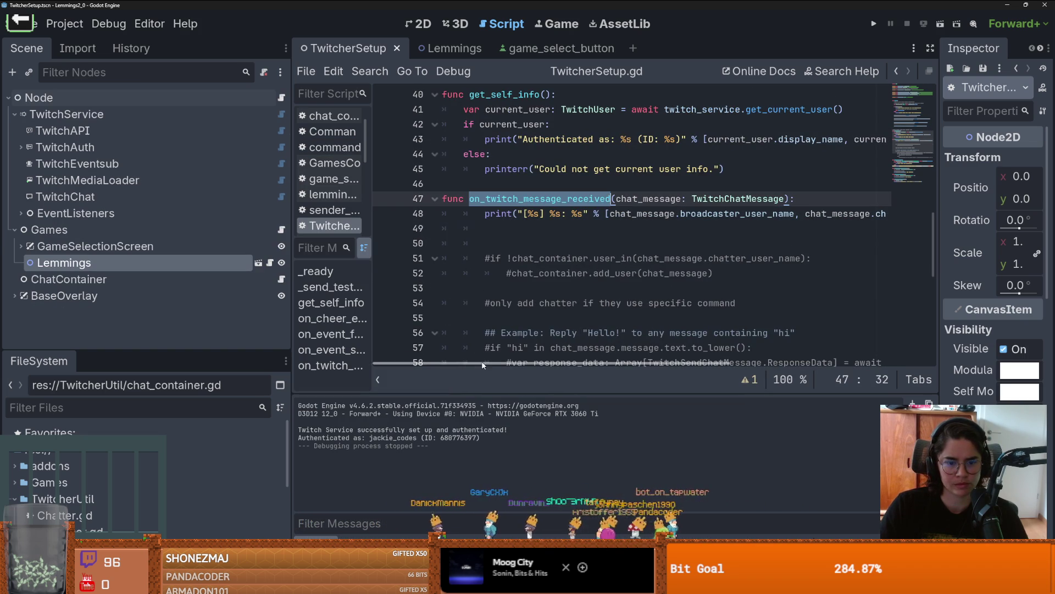
{"action": "key", "text": "alt+d"}
{"action": "left_click_drag", "start_coordinate": [501, 404], "coordinate": [505, 190]}
{"action": "left_click", "coordinate": [544, 310]}
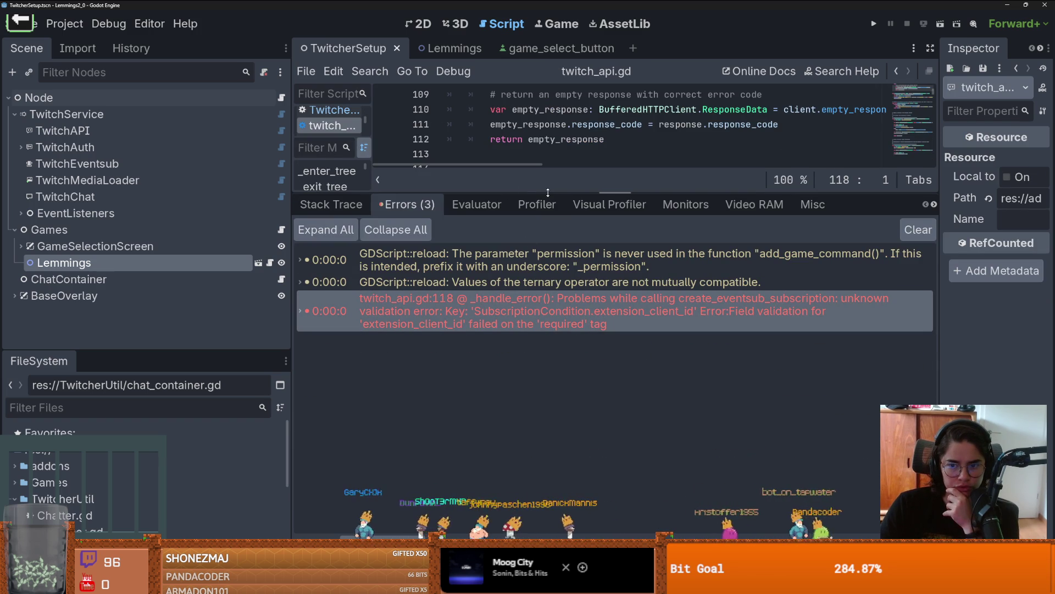
- Review SubEventTwitchEventListener and TwitchEventsub's API node and Subscriptions list in the Inspector
{"action": "left_click", "coordinate": [21, 213]}
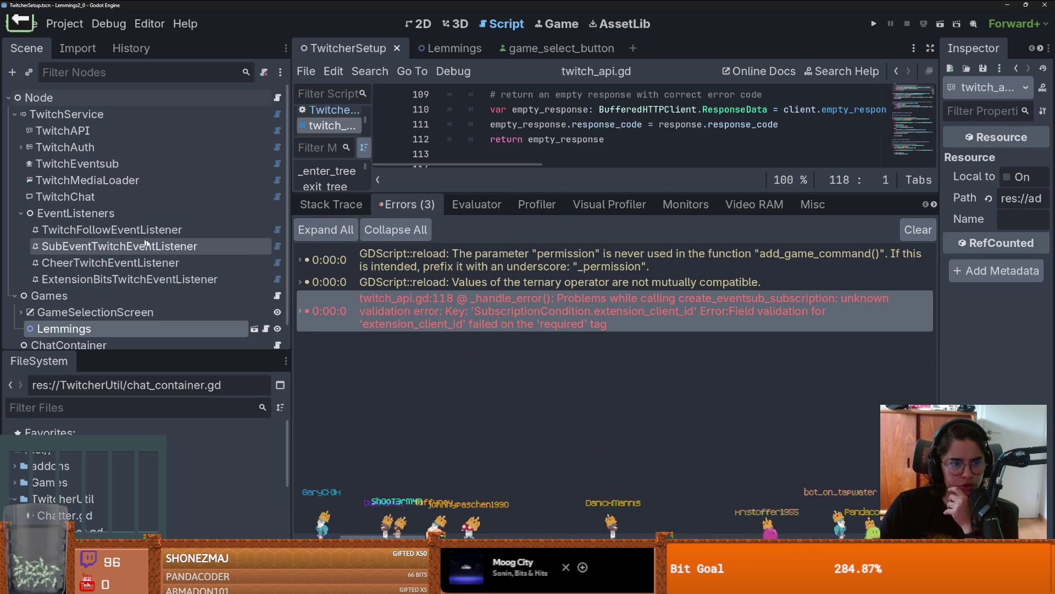
{"action": "left_click", "coordinate": [159, 245]}
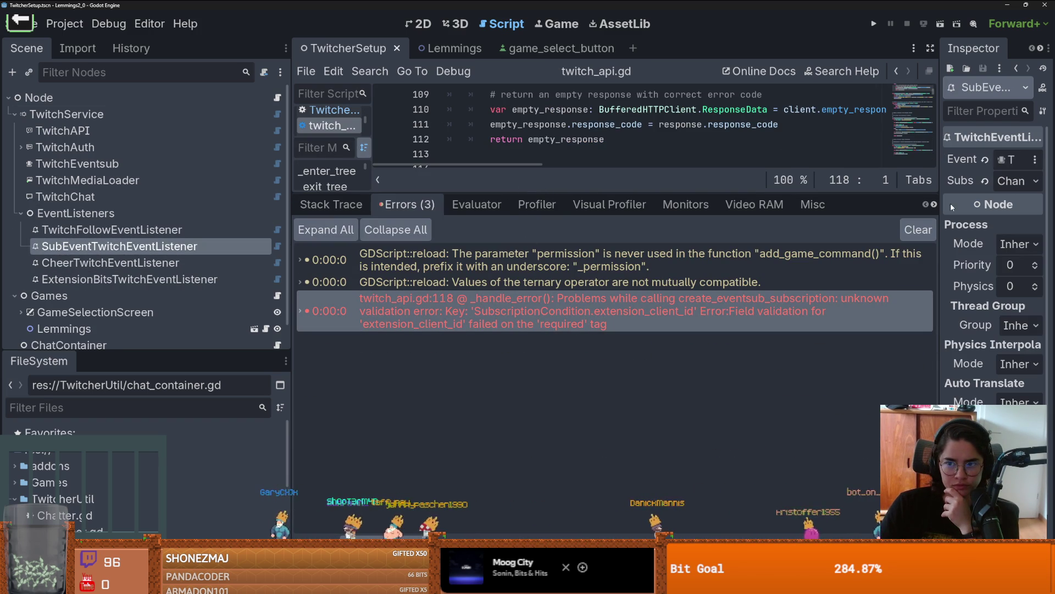
{"action": "left_click_drag", "start_coordinate": [942, 206], "coordinate": [806, 199]}
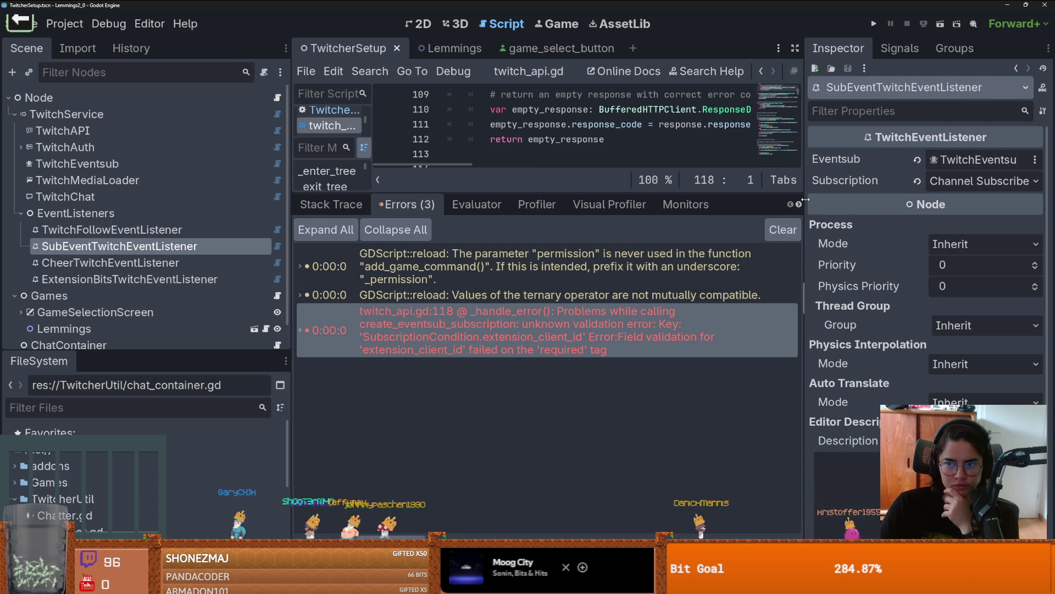
{"action": "left_click", "coordinate": [973, 160]}
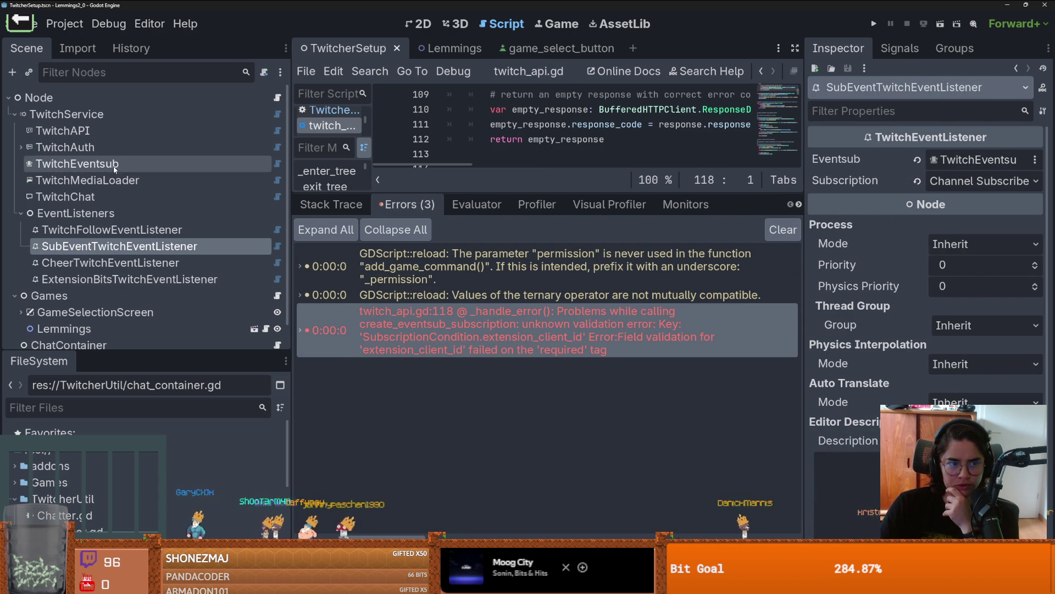
{"action": "left_click", "coordinate": [981, 161]}
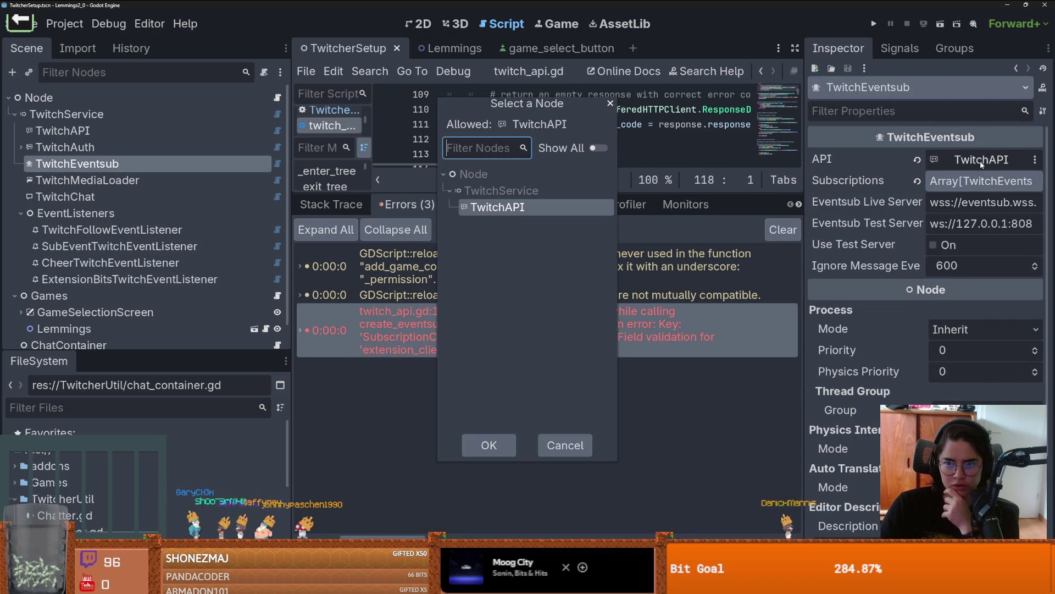
{"action": "key", "text": "Return"}
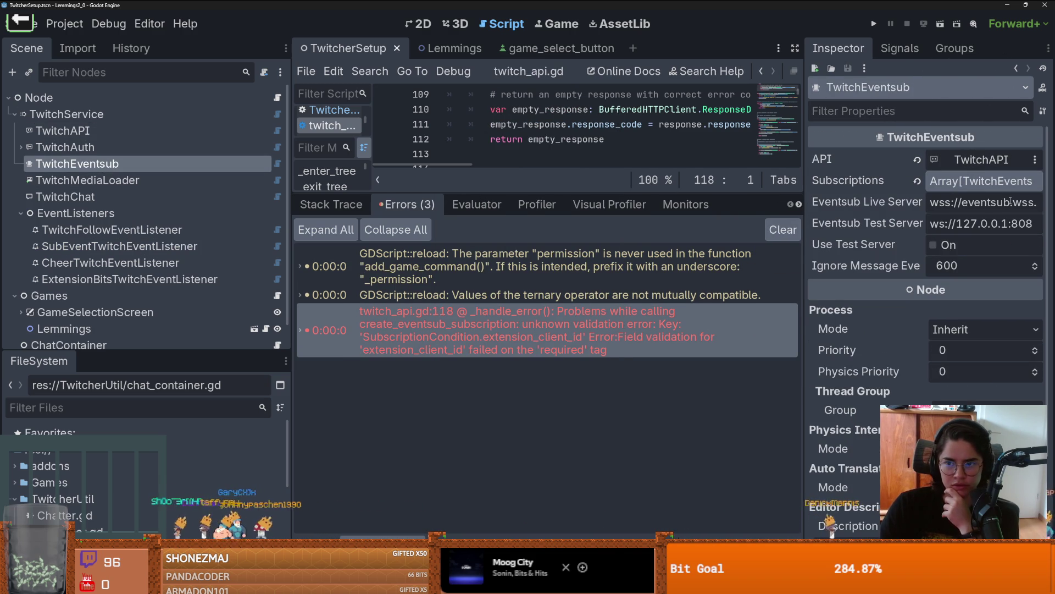
{"action": "left_click", "coordinate": [996, 187]}
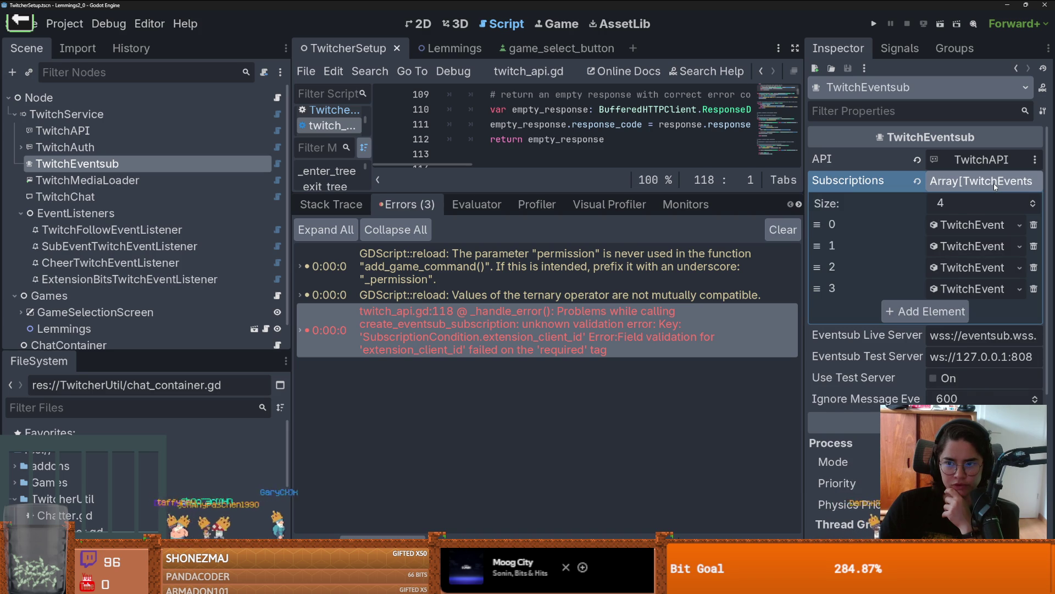
{"action": "left_click", "coordinate": [994, 183]}
- Review TwitchAPI's OAuth settings and token, refresh the endpoint addresses, then save and rerun
{"action": "left_click", "coordinate": [83, 131]}
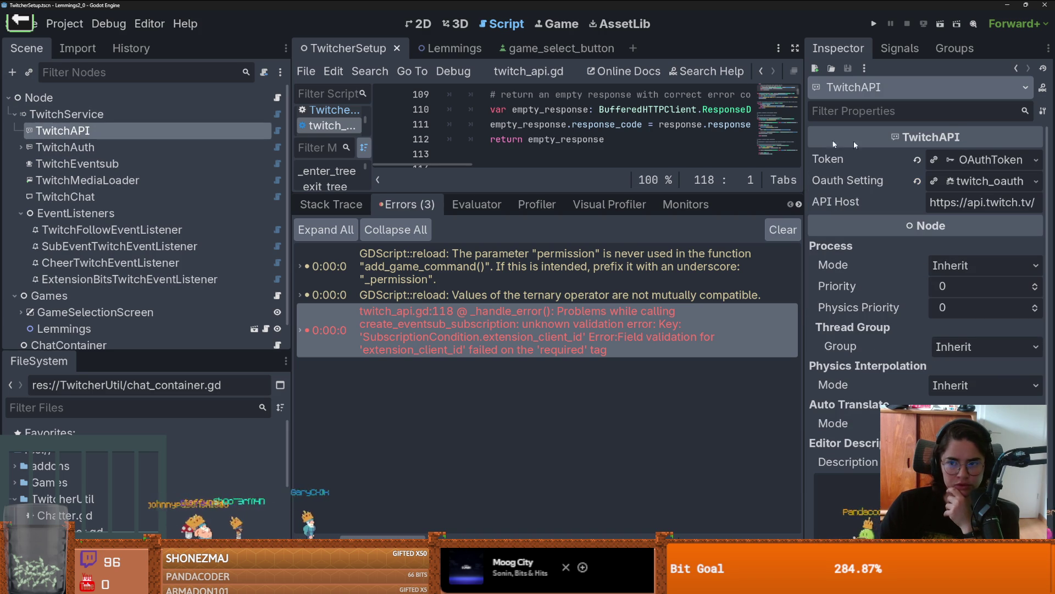
{"action": "left_click", "coordinate": [984, 180]}
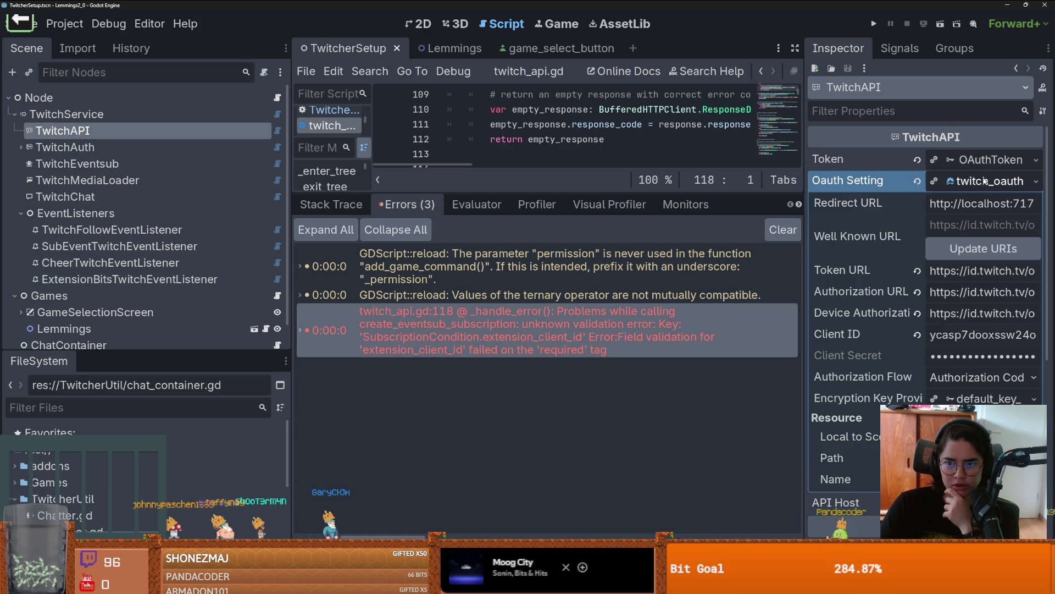
{"action": "left_click", "coordinate": [998, 247]}
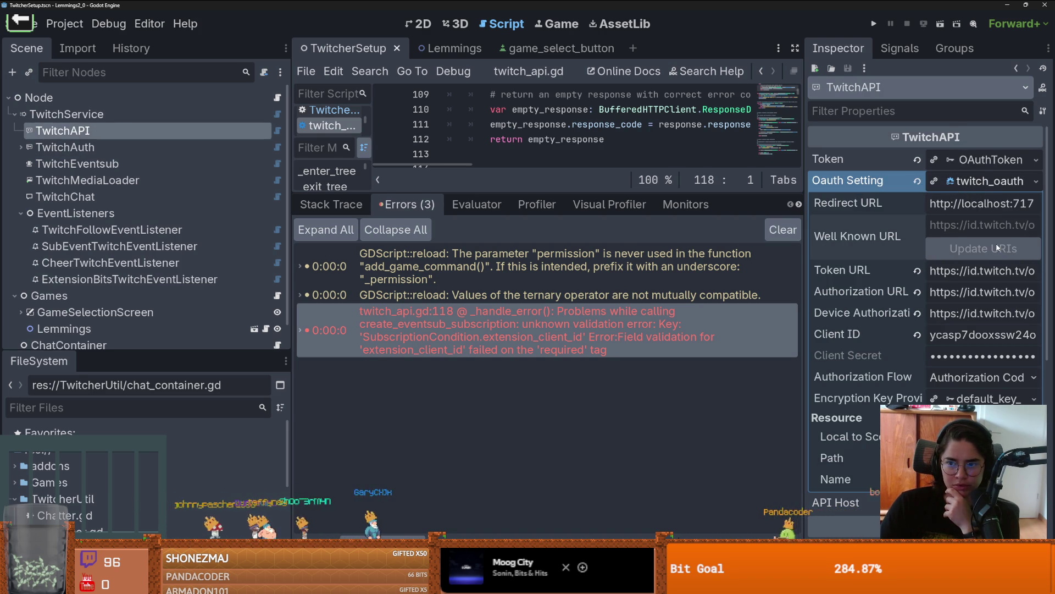
{"action": "left_click", "coordinate": [976, 181]}
{"action": "left_click", "coordinate": [990, 160]}
{"action": "left_click", "coordinate": [990, 141]}
{"action": "key", "text": "F6"}
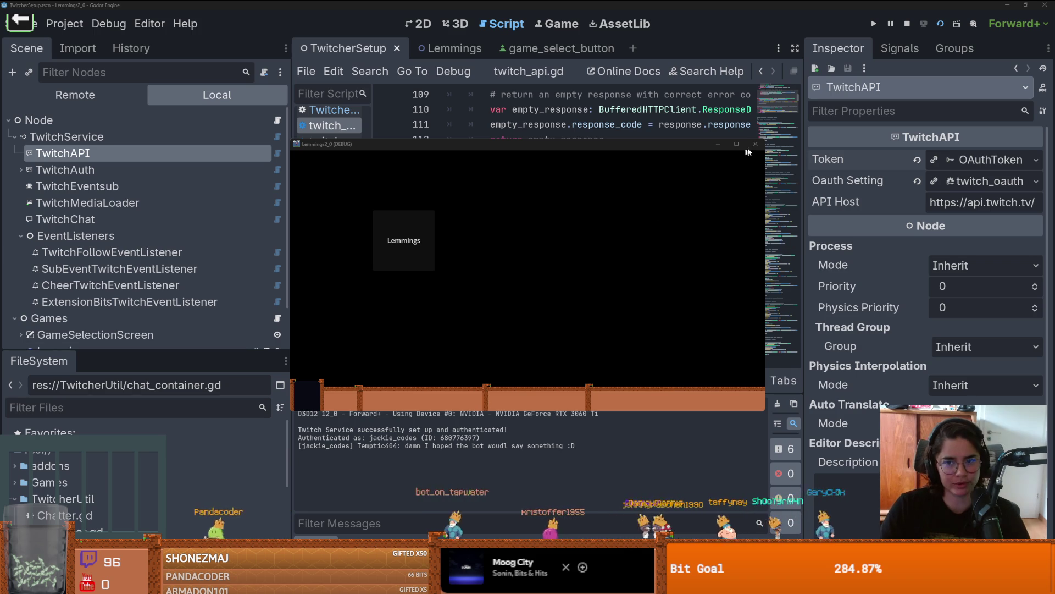
- Close the Lemmings (DEBUG) window and review the three errors listed in the Debugger
{"action": "left_click", "coordinate": [753, 145]}
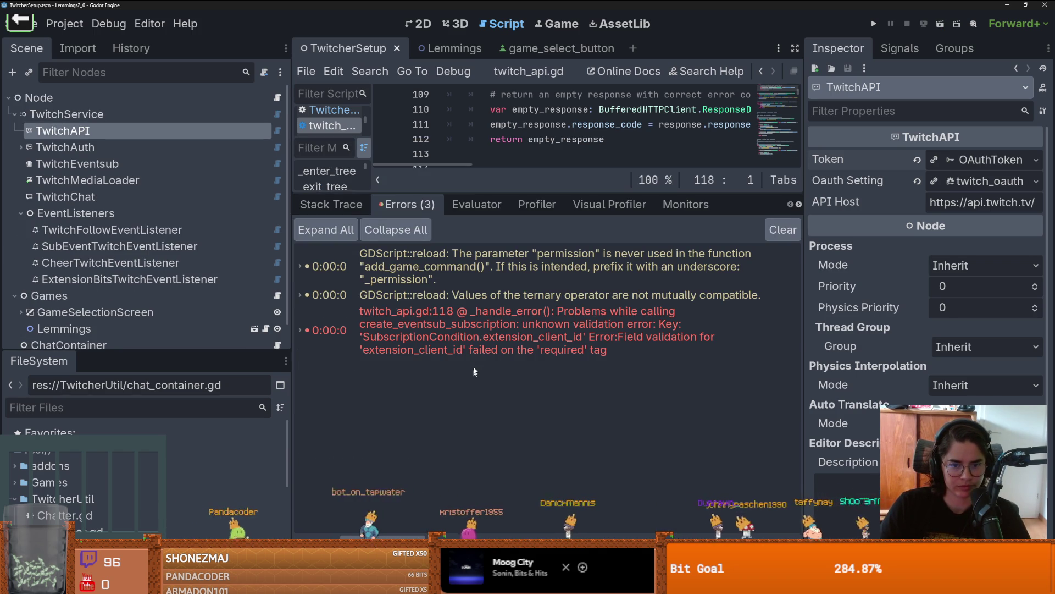
{"action": "mouse_move", "coordinate": [572, 325]}
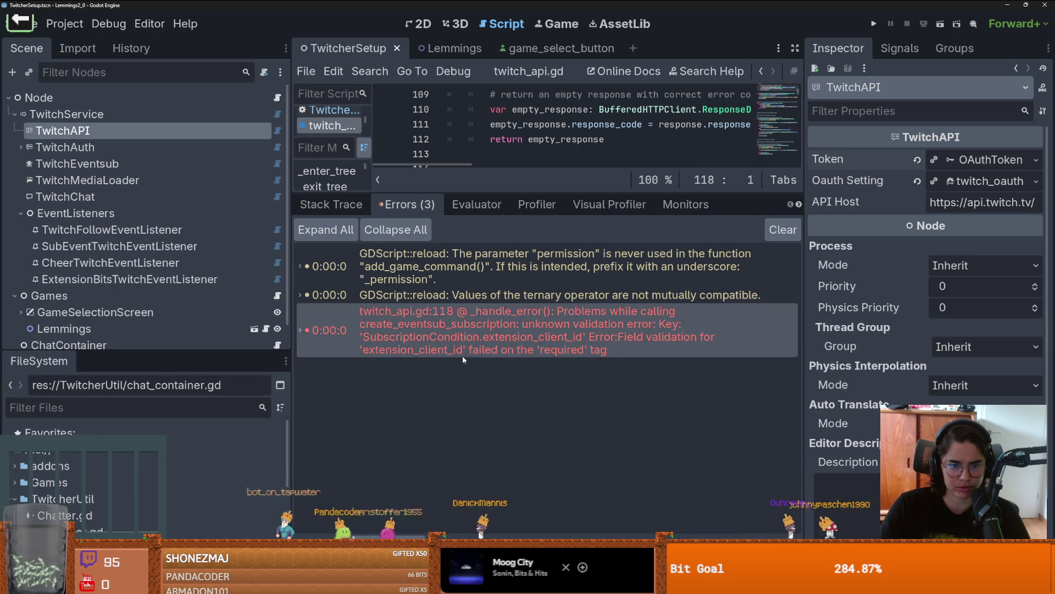
{"action": "mouse_move", "coordinate": [461, 353]}
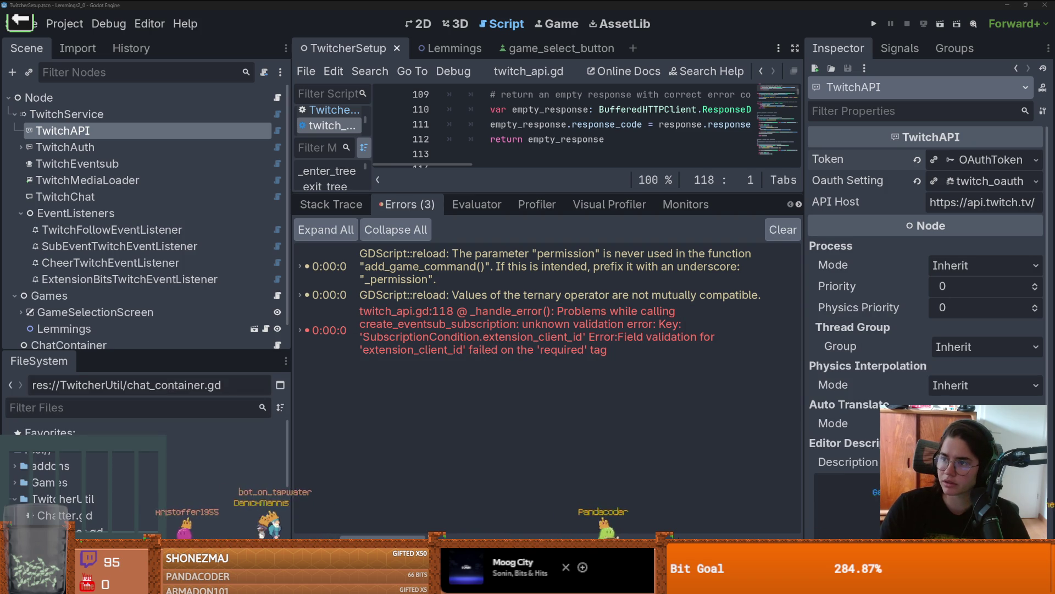
- Show _handle_error at twitch_api.gd line 118, with the code and error panes enlarged
{"action": "left_click_drag", "start_coordinate": [550, 192], "coordinate": [549, 249]}
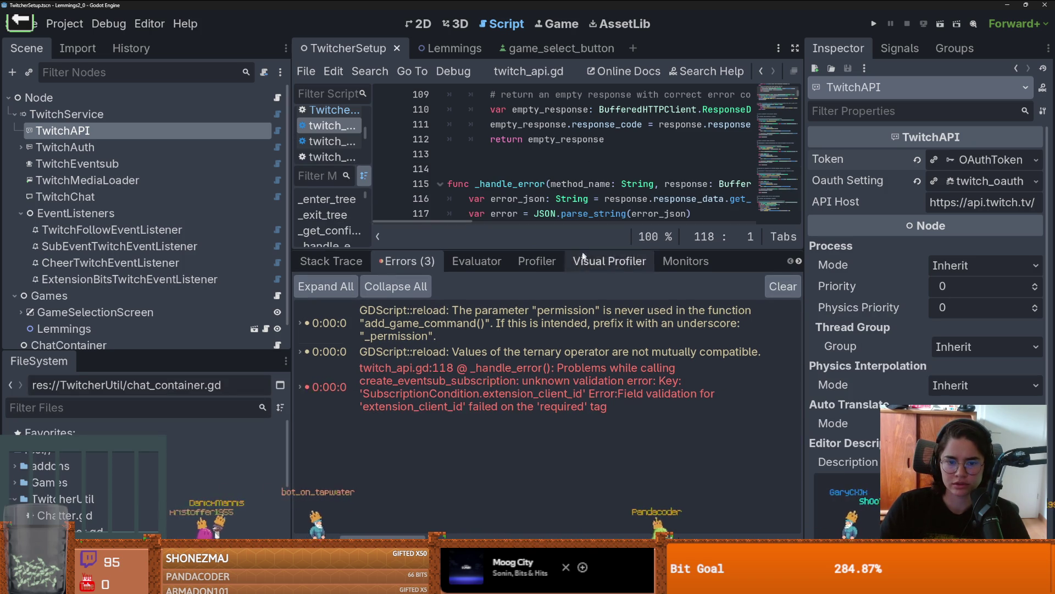
{"action": "double_click", "coordinate": [560, 398]}
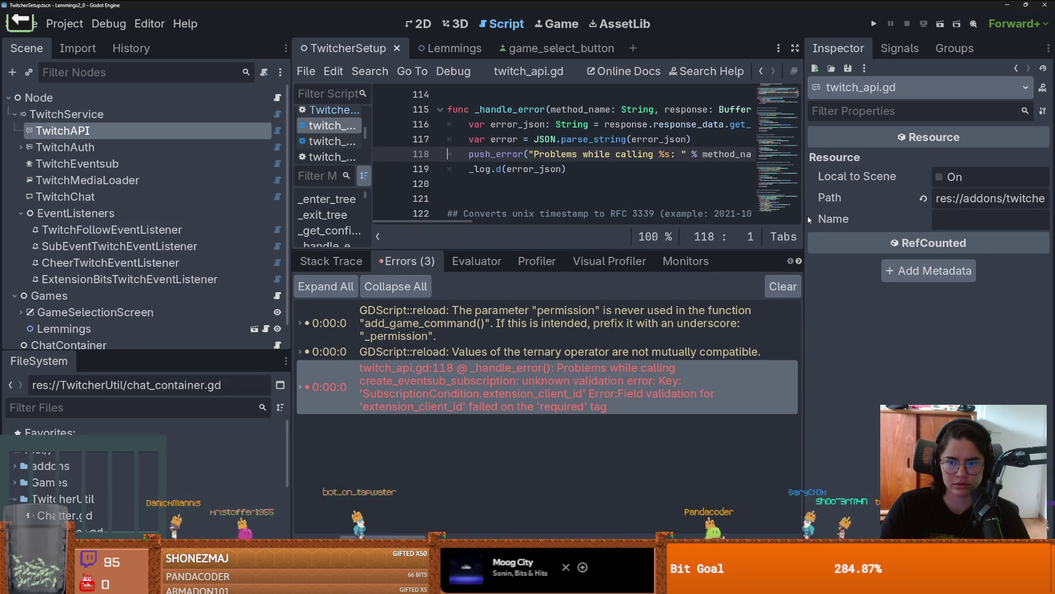
{"action": "left_click_drag", "start_coordinate": [807, 218], "coordinate": [940, 218]}
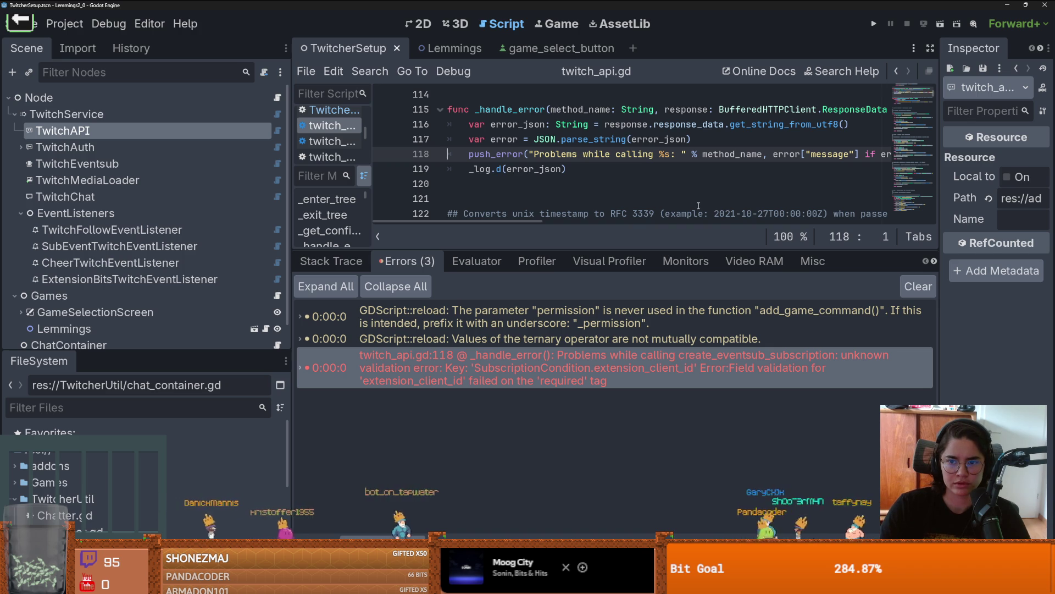
{"action": "scroll", "coordinate": [699, 206], "scroll_direction": "right", "scroll_amount": 5}
{"action": "scroll", "coordinate": [700, 207], "scroll_direction": "left", "scroll_amount": 5}
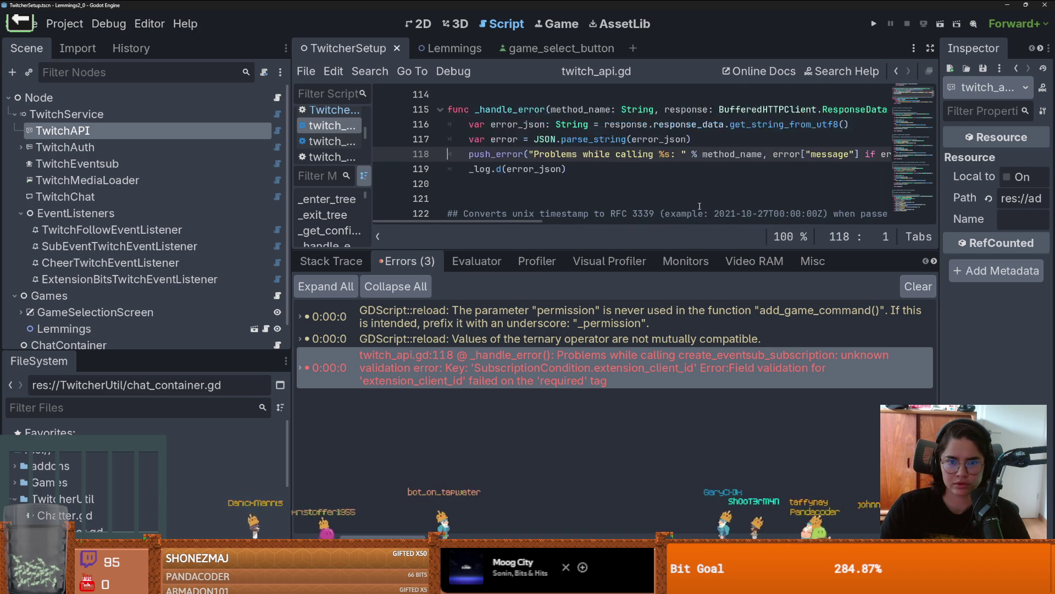
- Enlarge the scene tree, select ChatContainer and expand GameSelectionScreen to reveal the Lemmings button
{"action": "left_click_drag", "start_coordinate": [160, 353], "coordinate": [162, 400]}
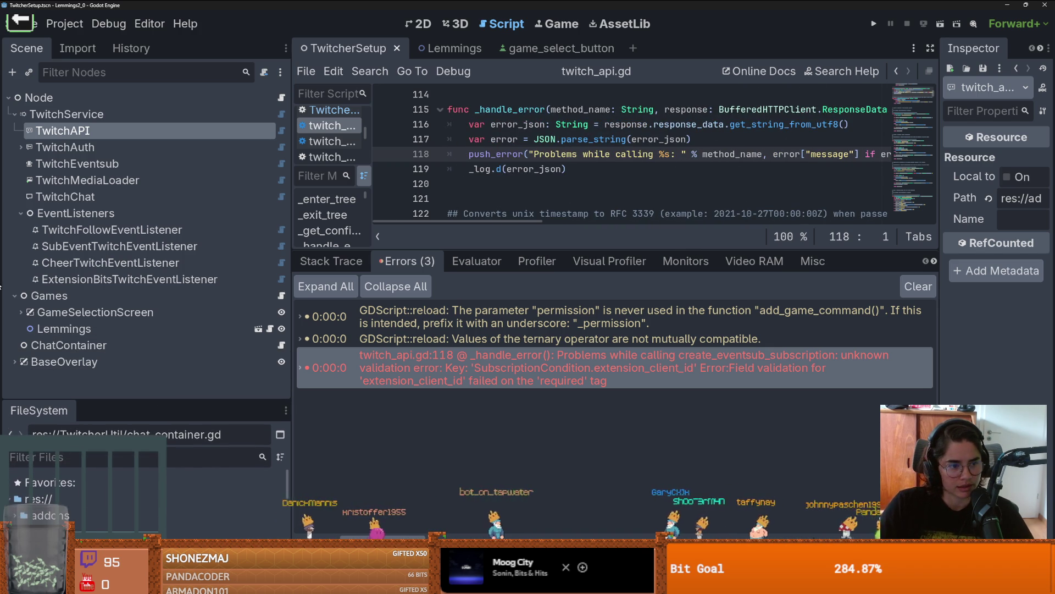
{"action": "left_click", "coordinate": [42, 345]}
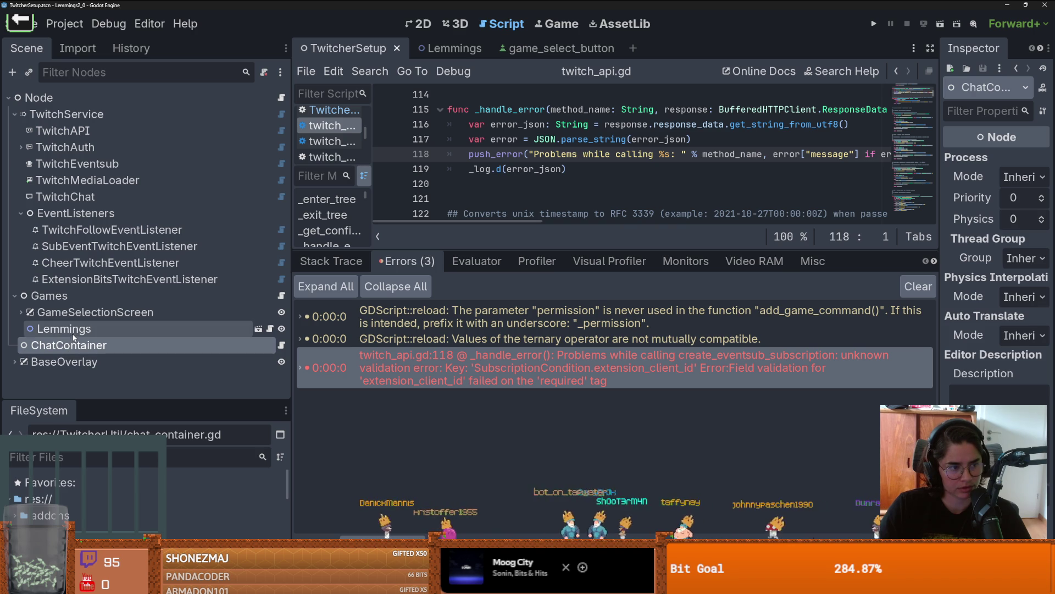
{"action": "left_click", "coordinate": [20, 313]}
{"action": "scroll", "coordinate": [121, 344], "scroll_direction": "down", "scroll_amount": 2}
- Inspect the LemmingsButton node and the BackButton under BaseOverlay
{"action": "left_click", "coordinate": [113, 333]}
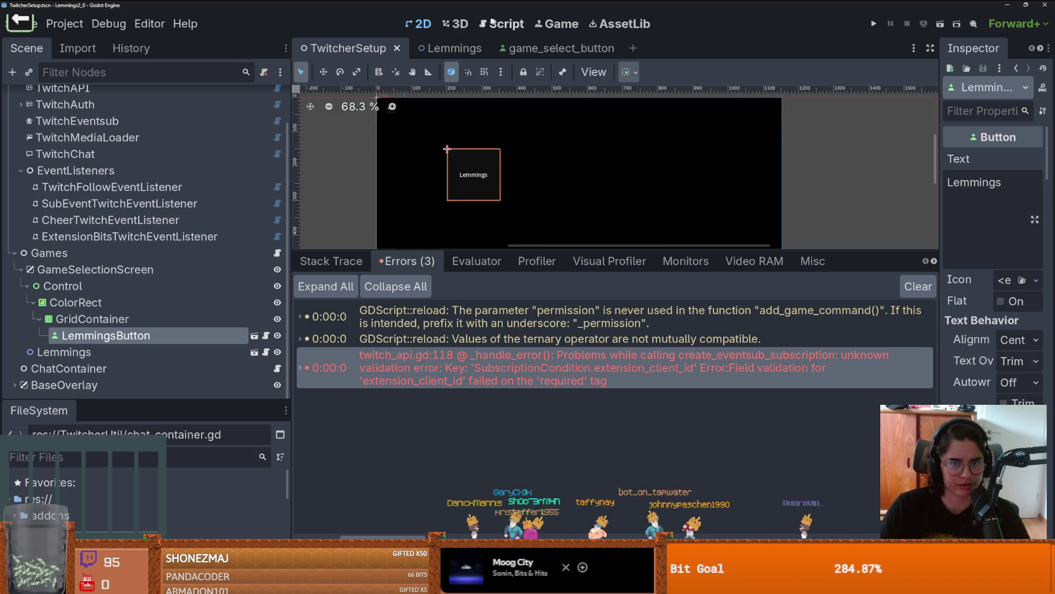
{"action": "left_click", "coordinate": [15, 385]}
{"action": "scroll", "coordinate": [131, 372], "scroll_direction": "down", "scroll_amount": 2}
{"action": "left_click", "coordinate": [109, 385]}
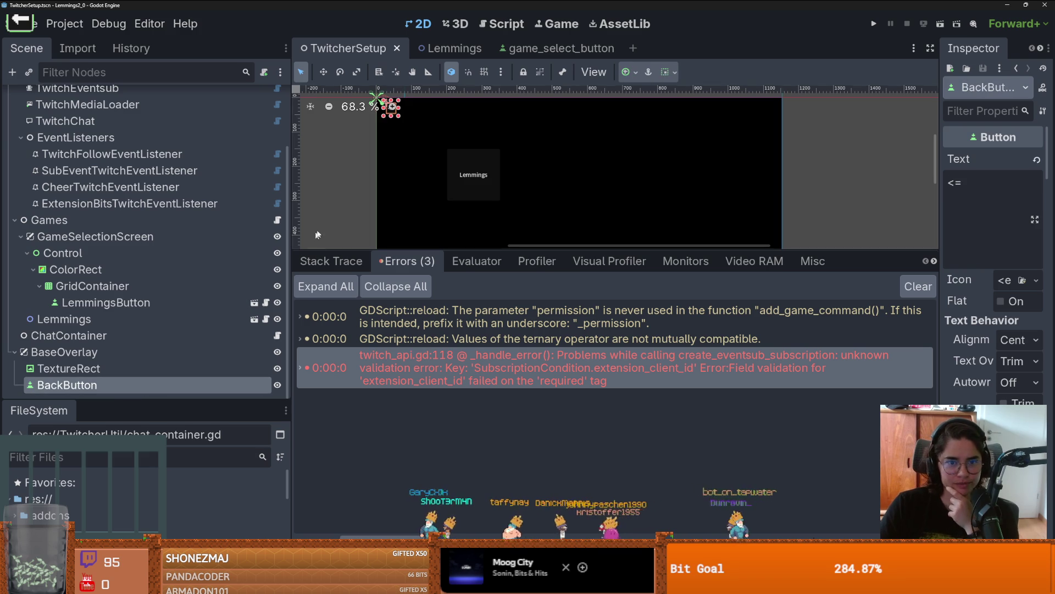
{"action": "scroll", "coordinate": [143, 217], "scroll_direction": "up", "scroll_amount": 5}
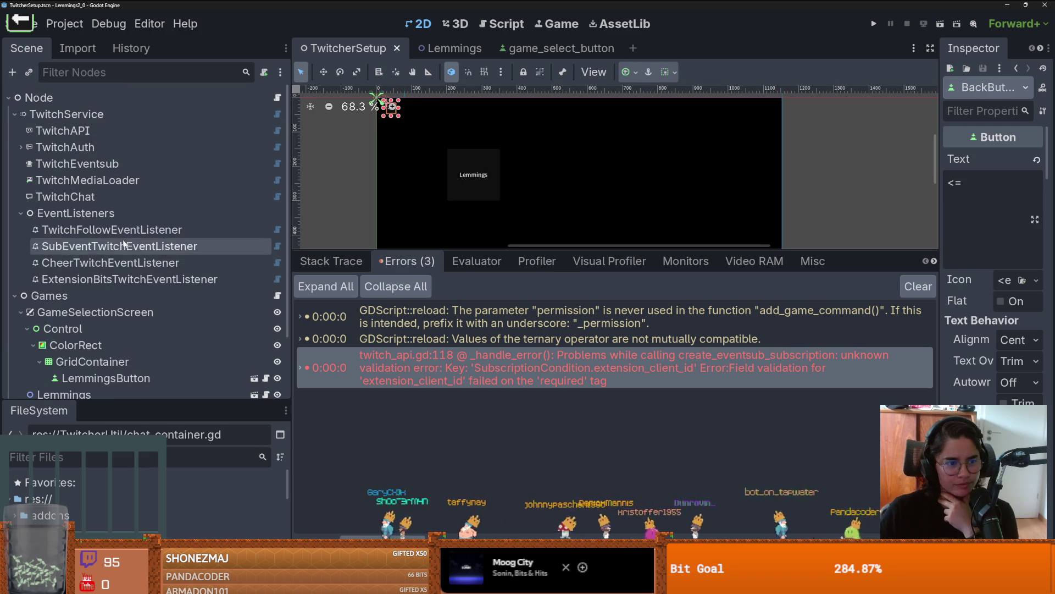
- Check the SubEvent and Follow event listeners, then jump to twitch_api.gd line 118
{"action": "left_click", "coordinate": [193, 215]}
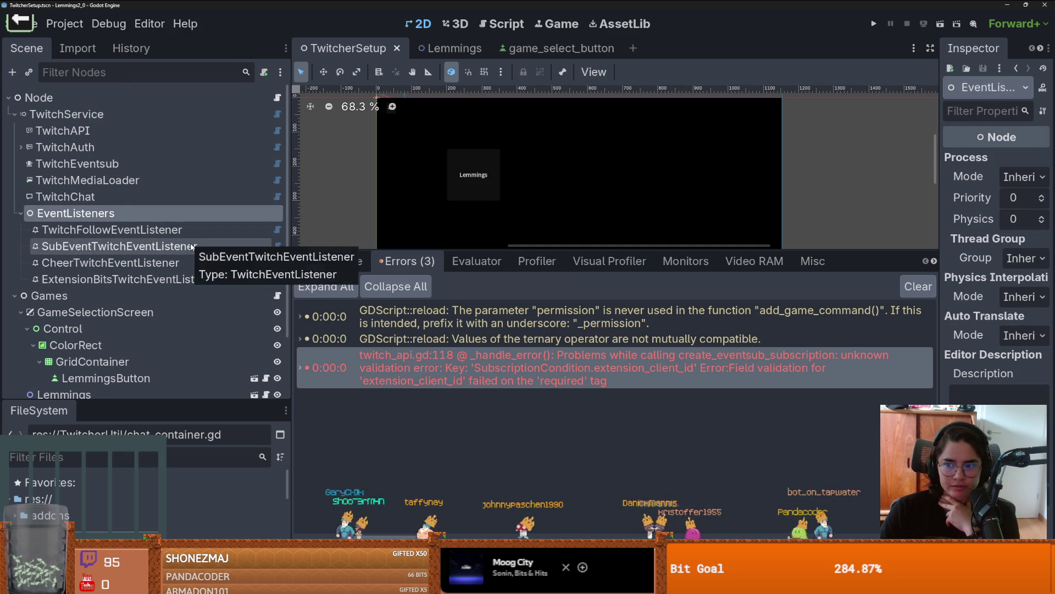
{"action": "left_click", "coordinate": [127, 245]}
{"action": "left_click", "coordinate": [110, 229]}
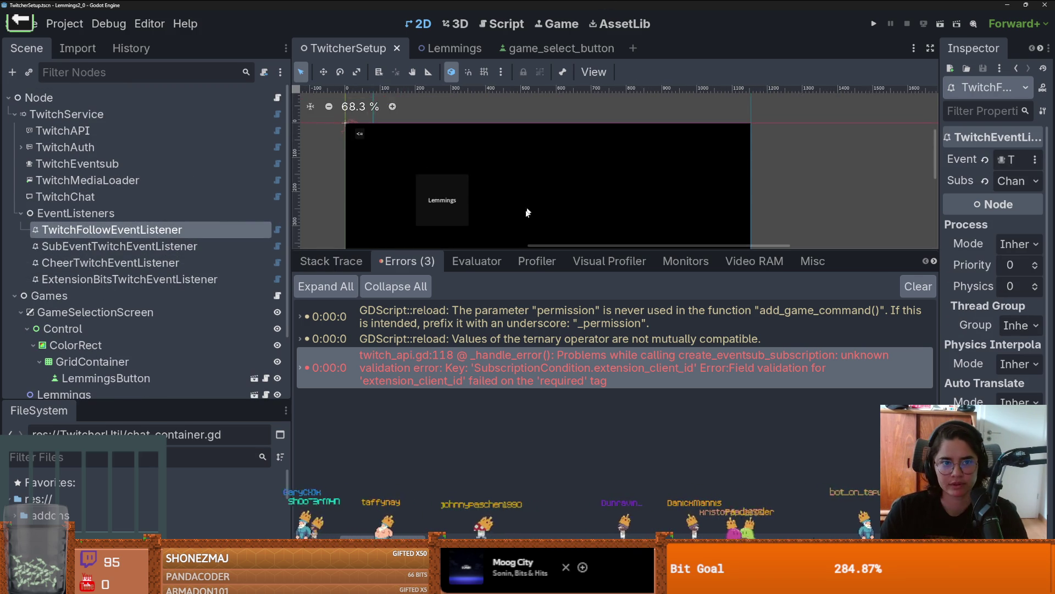
{"action": "key", "text": "super+Down"}
{"action": "left_click", "coordinate": [746, 221]}
{"action": "left_click", "coordinate": [580, 369]}
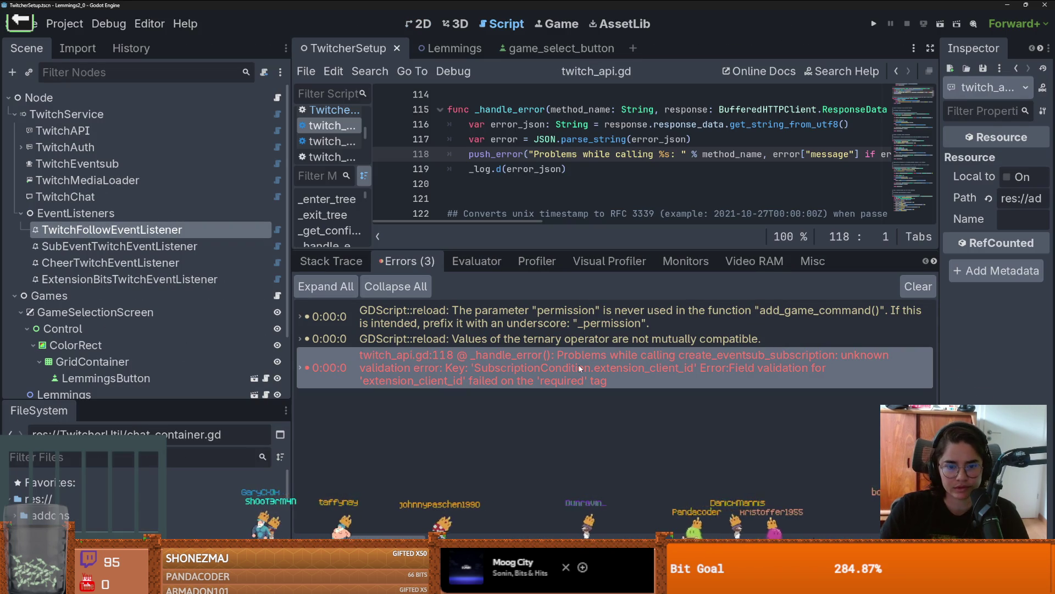
- Enlarge the code editor, check the ternary and unused-parameter warnings' sources, and return to TwitcherSetup.gd
{"action": "left_click_drag", "start_coordinate": [578, 243], "coordinate": [580, 281]}
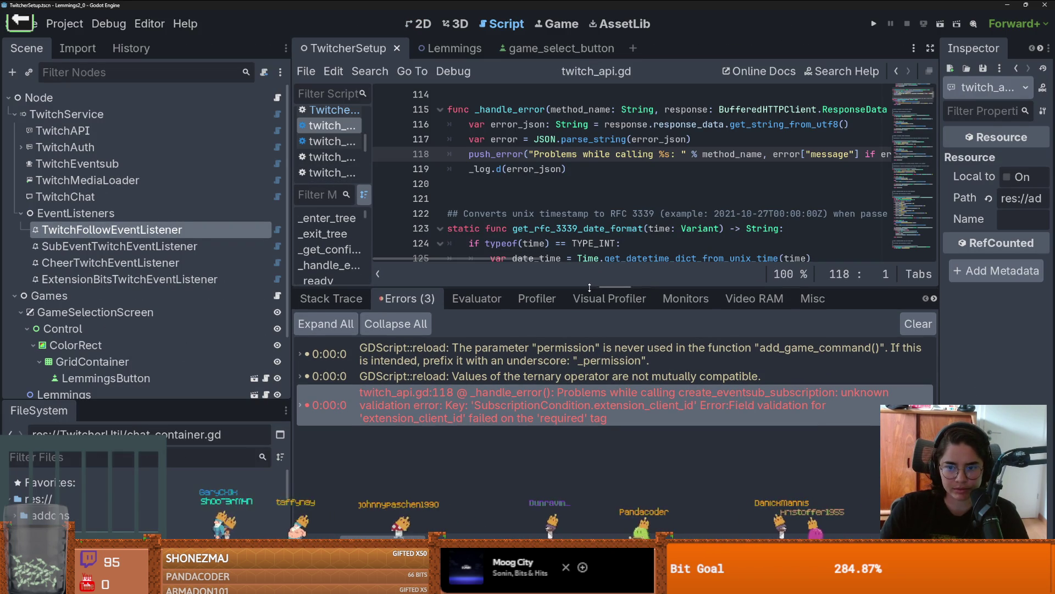
{"action": "left_click", "coordinate": [528, 354]}
{"action": "left_click", "coordinate": [512, 376]}
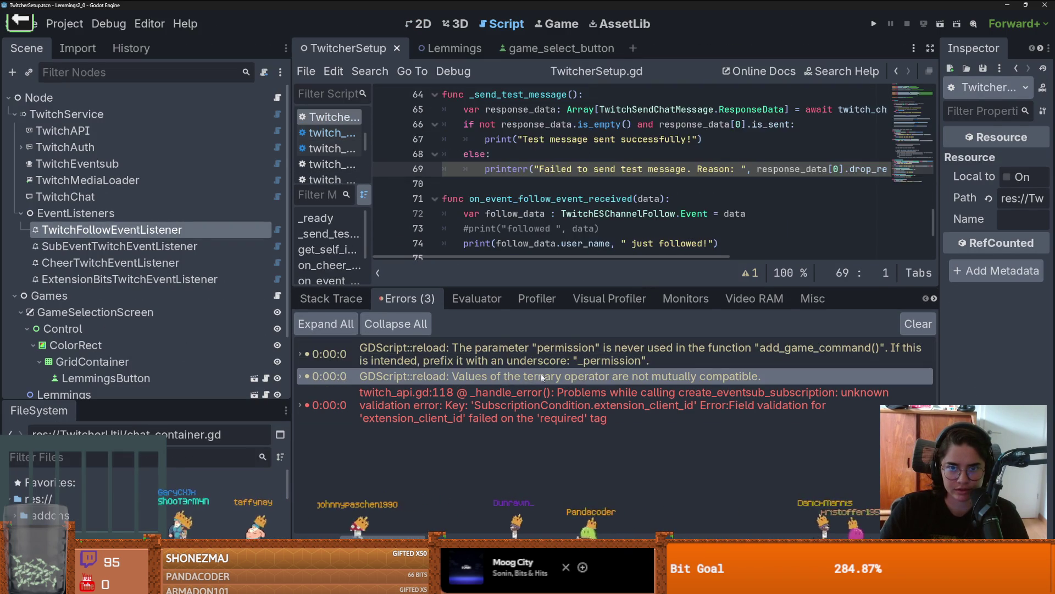
{"action": "left_click", "coordinate": [501, 358]}
{"action": "left_click", "coordinate": [277, 98]}
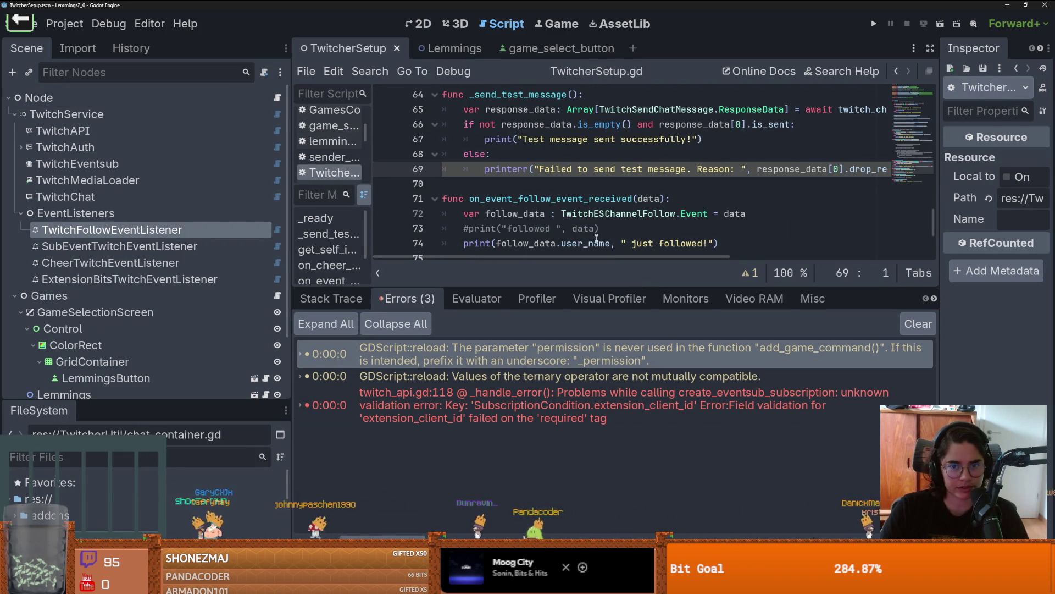
{"action": "left_click_drag", "start_coordinate": [642, 288], "coordinate": [643, 337]}
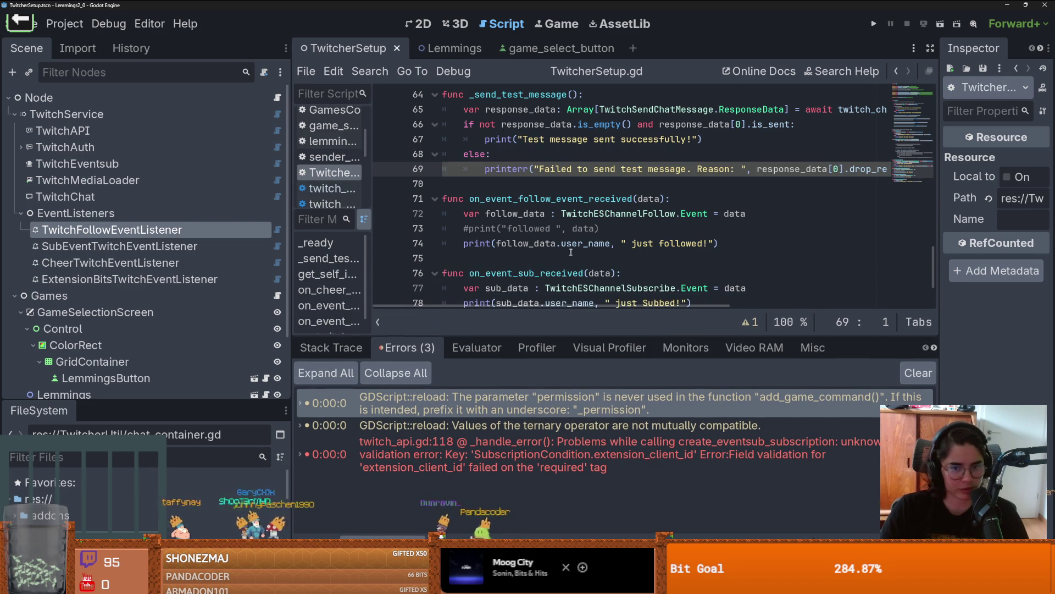
{"action": "scroll", "coordinate": [573, 250], "scroll_direction": "down", "scroll_amount": 1}
{"action": "scroll", "coordinate": [573, 250], "scroll_direction": "up", "scroll_amount": 3}
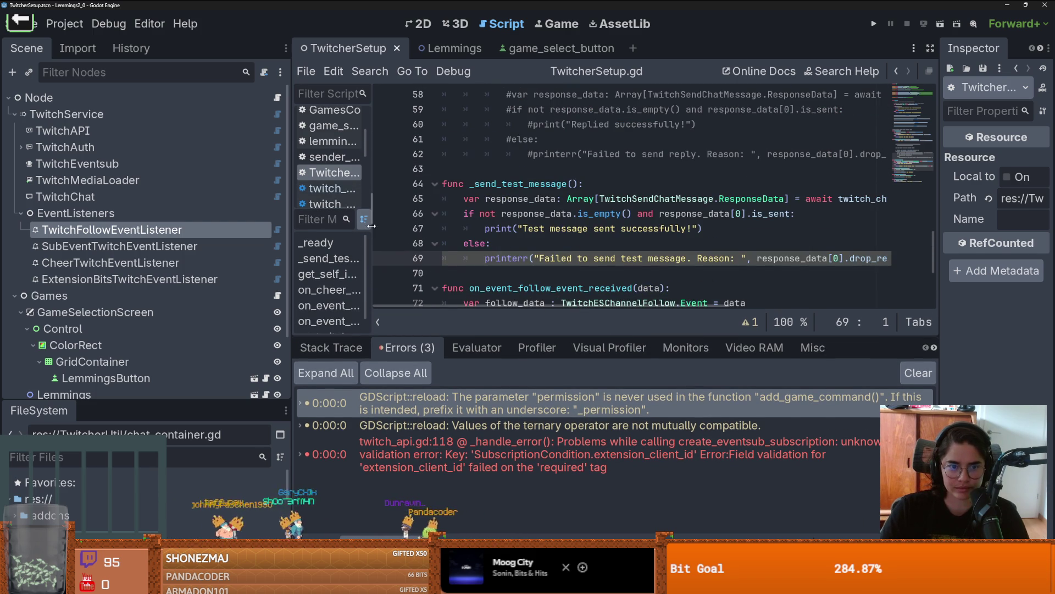
- Collapse the EventListeners and Games branches and open the ChatContainer node's script
{"action": "left_click_drag", "start_coordinate": [290, 219], "coordinate": [213, 219]}
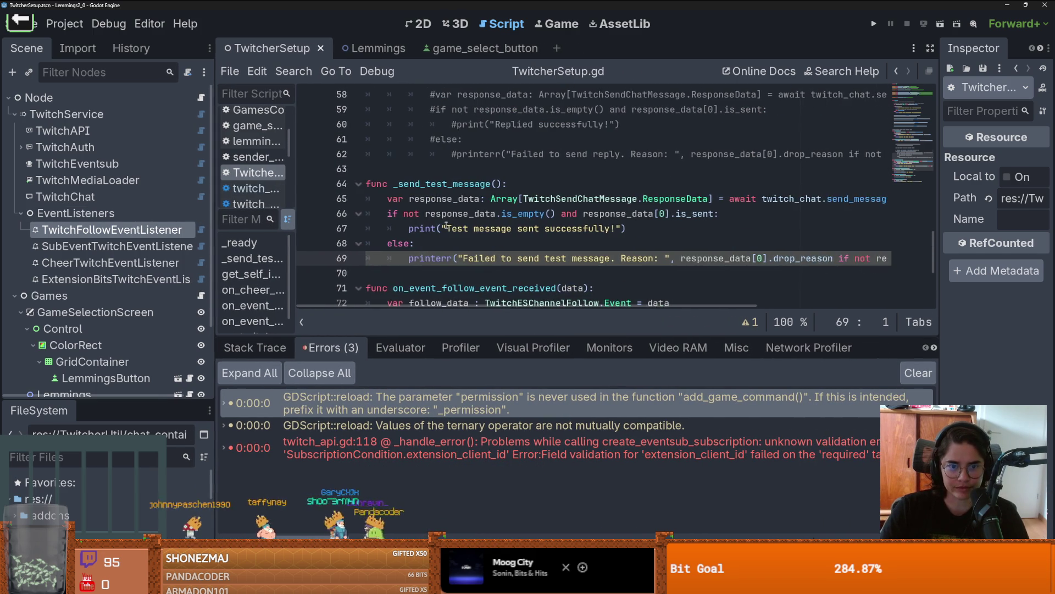
{"action": "scroll", "coordinate": [446, 224], "scroll_direction": "up", "scroll_amount": 12}
{"action": "scroll", "coordinate": [446, 224], "scroll_direction": "up", "scroll_amount": 1}
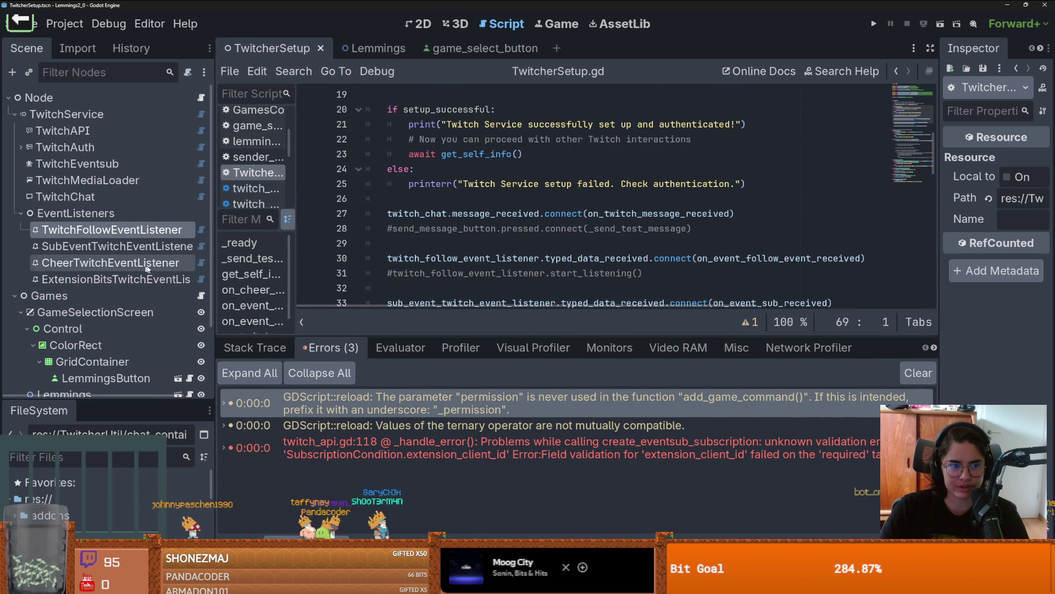
{"action": "left_click", "coordinate": [20, 213]}
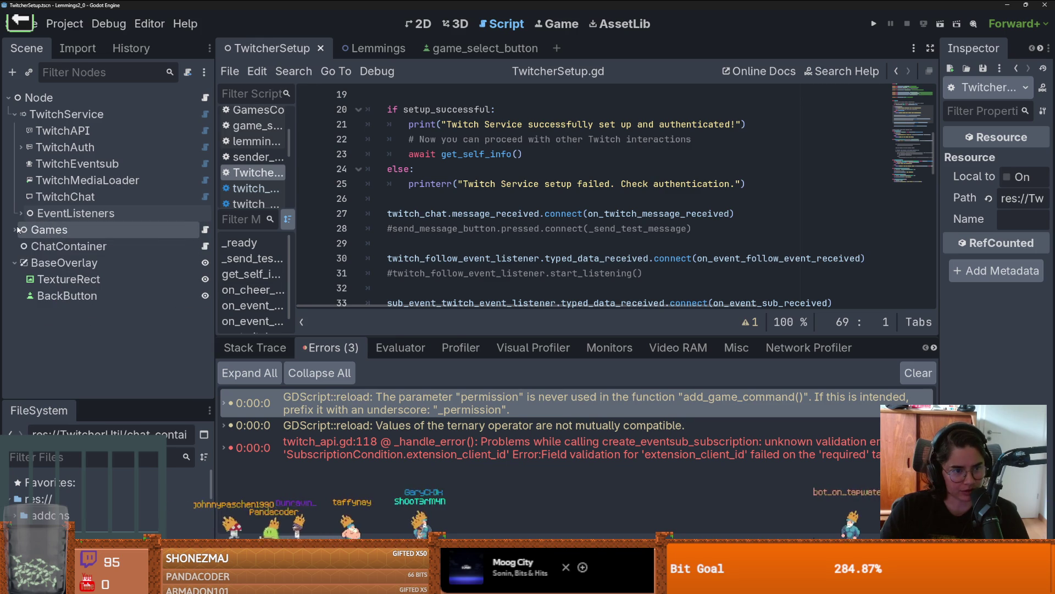
{"action": "left_click", "coordinate": [15, 229]}
{"action": "left_click", "coordinate": [66, 246]}
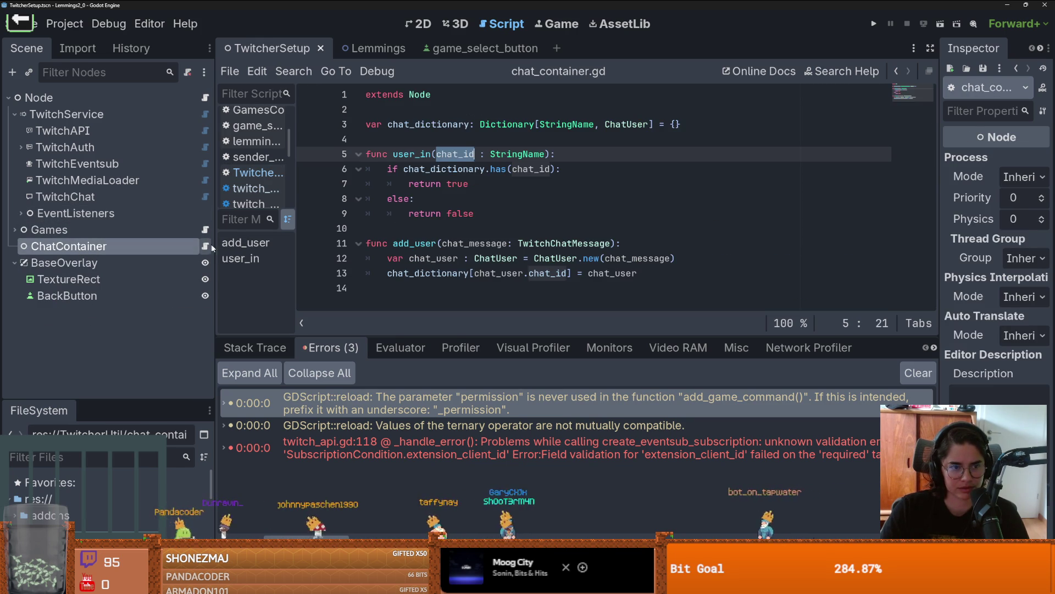
- Back in TwitcherSetup.gd, scroll down to the chat connect line in _ready
{"action": "left_click_drag", "start_coordinate": [181, 398], "coordinate": [182, 308]}
{"action": "left_click", "coordinate": [252, 172]}
{"action": "scroll", "coordinate": [488, 207], "scroll_direction": "down", "scroll_amount": 2}
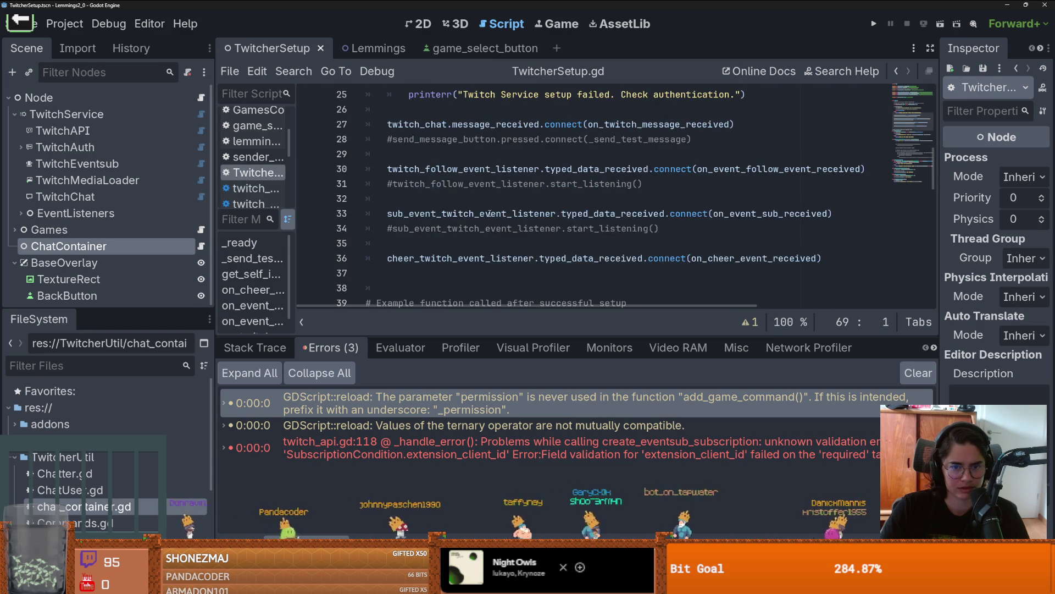
{"action": "scroll", "coordinate": [447, 270], "scroll_direction": "down", "scroll_amount": 3}
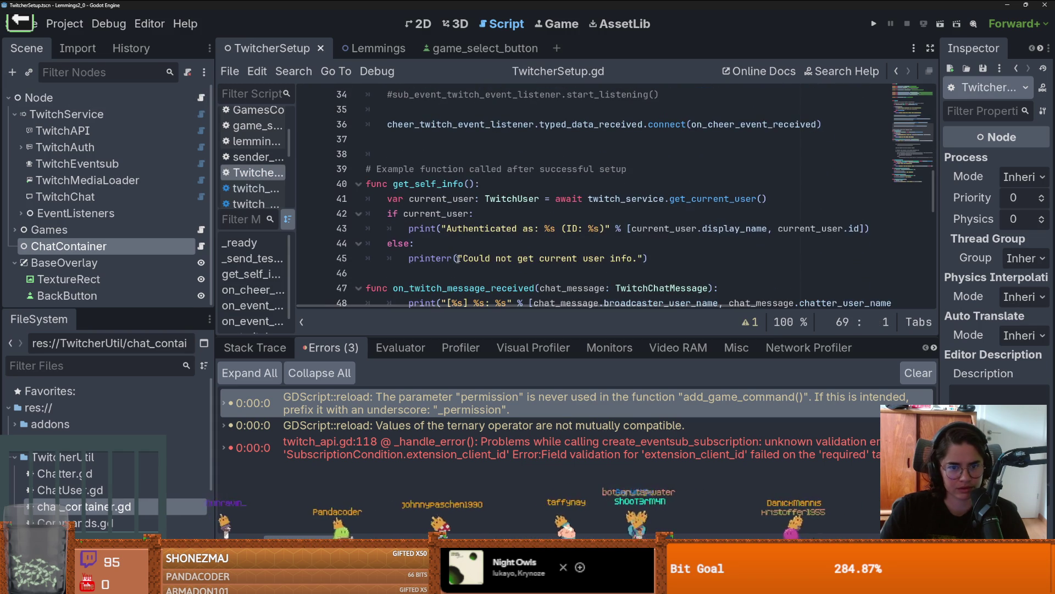
{"action": "left_click", "coordinate": [485, 184]}
{"action": "scroll", "coordinate": [512, 242], "scroll_direction": "down", "scroll_amount": 3}
{"action": "scroll", "coordinate": [511, 242], "scroll_direction": "up", "scroll_amount": 10}
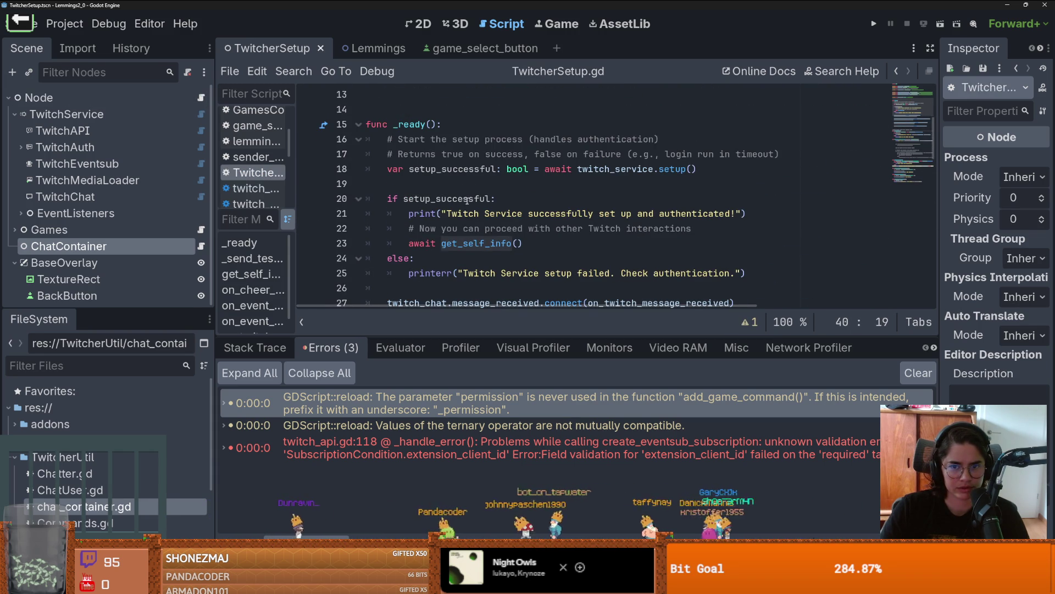
{"action": "scroll", "coordinate": [468, 199], "scroll_direction": "down", "scroll_amount": 4}
{"action": "left_click_drag", "start_coordinate": [436, 258], "coordinate": [380, 127]}
{"action": "left_click", "coordinate": [378, 130]}
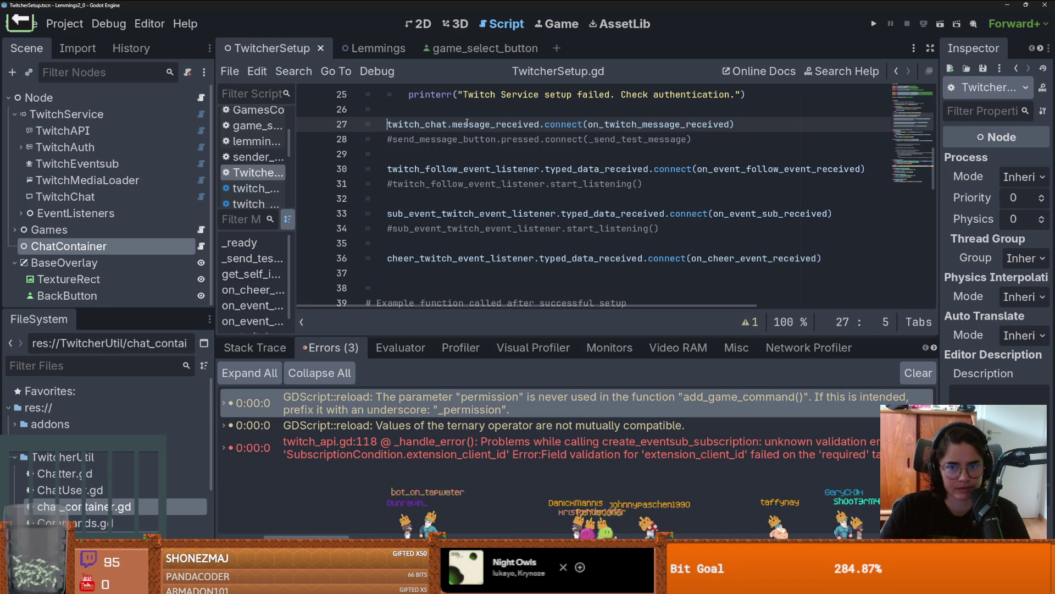
- After an undone comment attempt, move the chat connect statement below the cheer connection
{"action": "type", "text": "#"}
{"action": "left_click", "coordinate": [399, 168]}
{"action": "key", "text": "ctrl+k"}
{"action": "key", "text": "ctrl+z"}
{"action": "key", "text": "ctrl+z"}
{"action": "left_click_drag", "start_coordinate": [735, 125], "coordinate": [377, 120]}
{"action": "key", "text": "ctrl+x"}
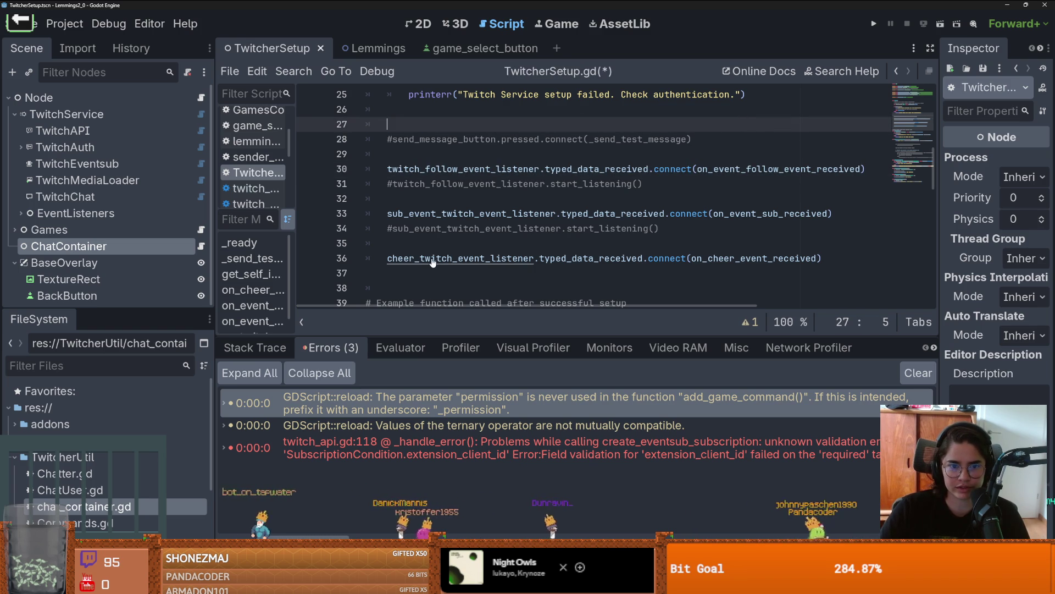
{"action": "left_click", "coordinate": [421, 273]}
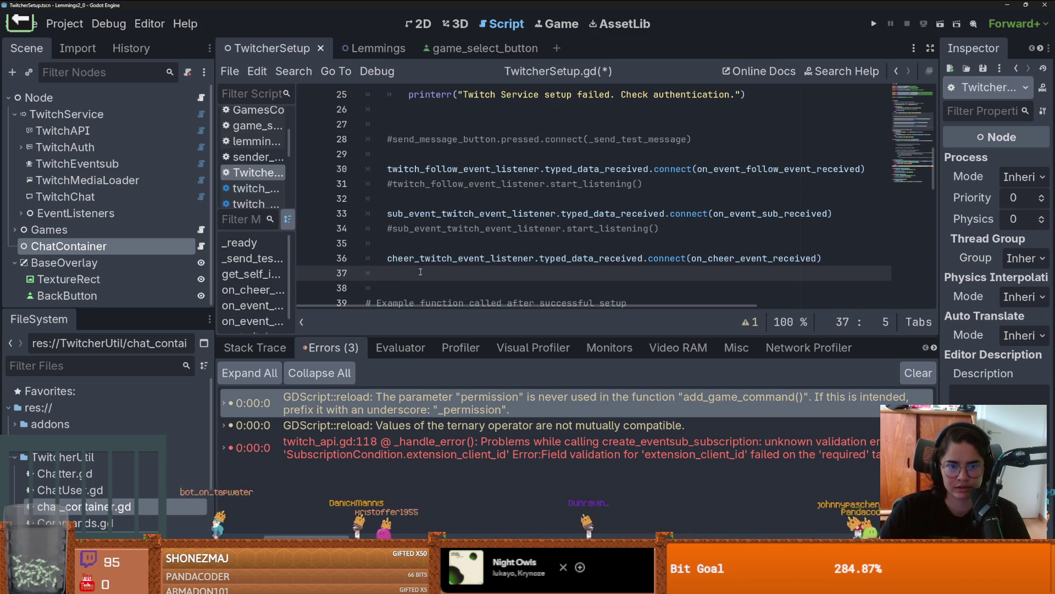
{"action": "key", "text": "ctrl+v"}
- Move the follow and sub connect lines beneath it, comment out all four, and run the project
{"action": "left_click_drag", "start_coordinate": [867, 168], "coordinate": [387, 168]}
{"action": "key", "text": "ctrl+x"}
{"action": "left_click", "coordinate": [739, 274]}
{"action": "key", "text": "Return"}
{"action": "triple_click", "coordinate": [857, 212]}
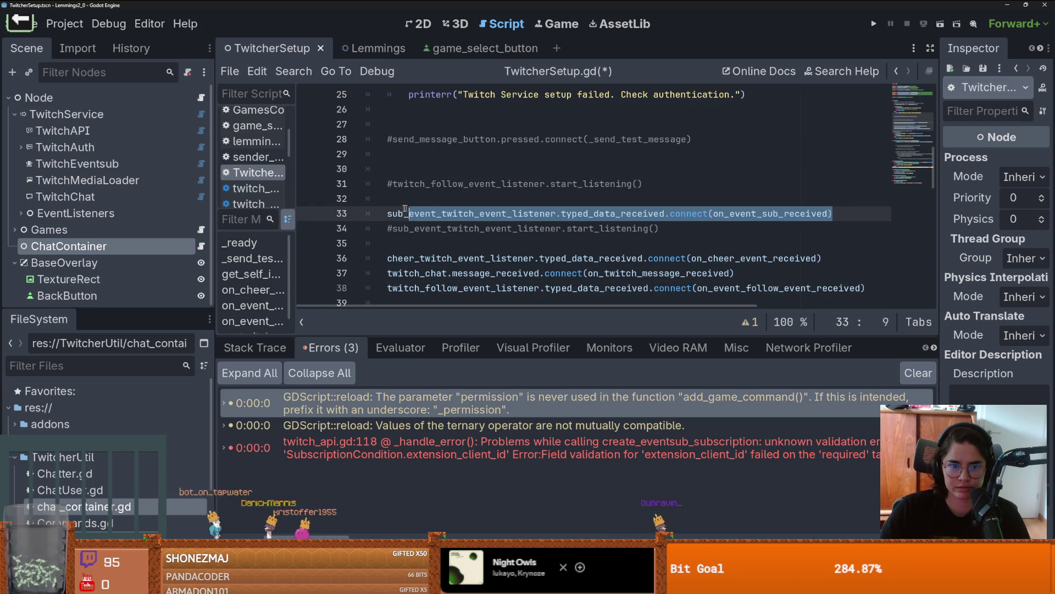
{"action": "key", "text": "ctrl+x"}
{"action": "key", "text": "Down"}
{"action": "key", "text": "Down"}
{"action": "key", "text": "Down"}
{"action": "key", "text": "ctrl+v"}
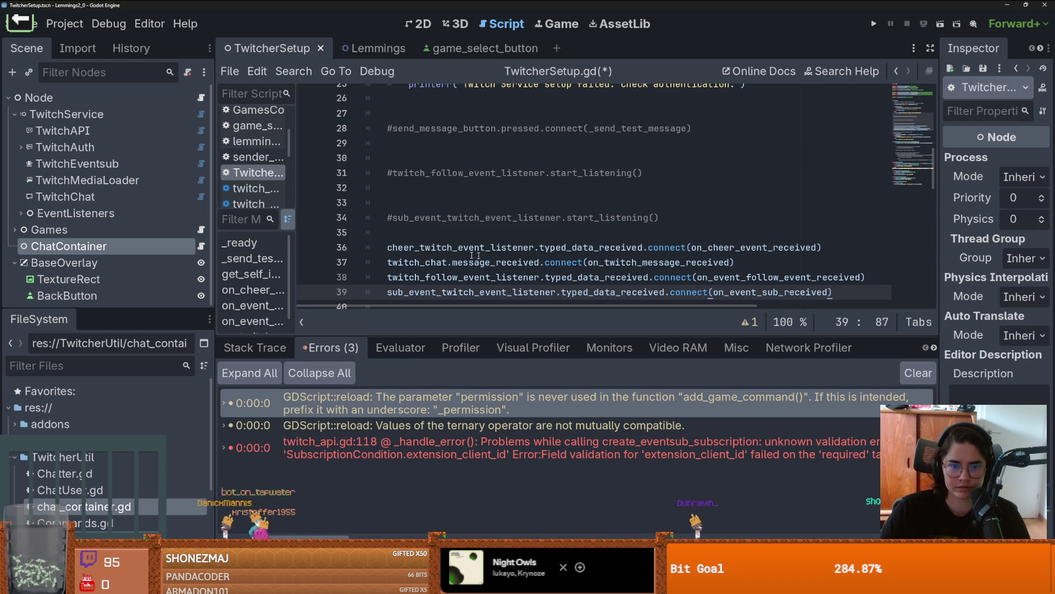
{"action": "left_click_drag", "start_coordinate": [387, 245], "coordinate": [417, 292]}
{"action": "key", "text": "ctrl+k"}
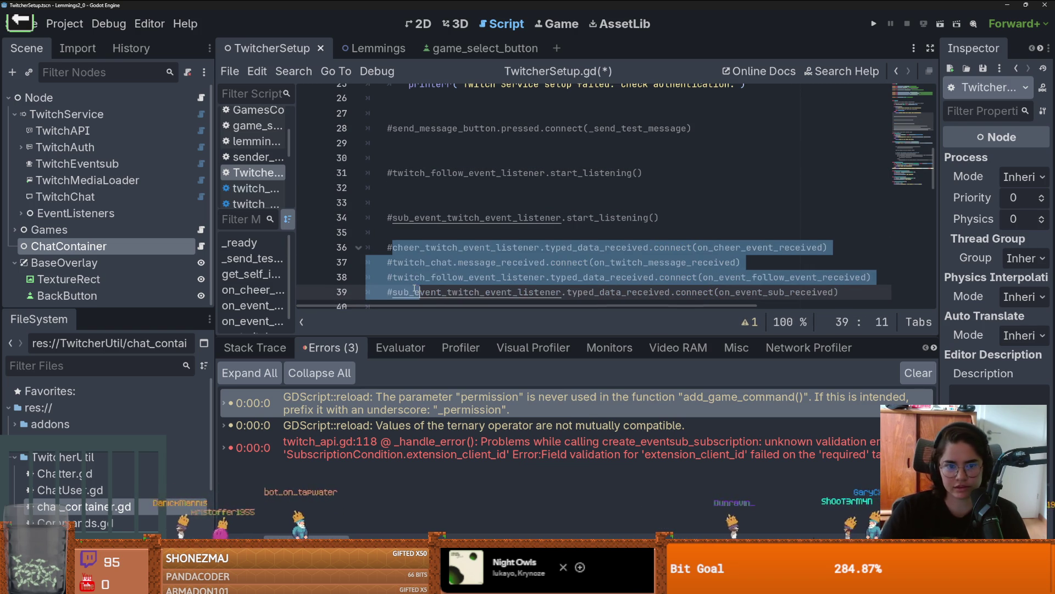
{"action": "key", "text": "F5"}
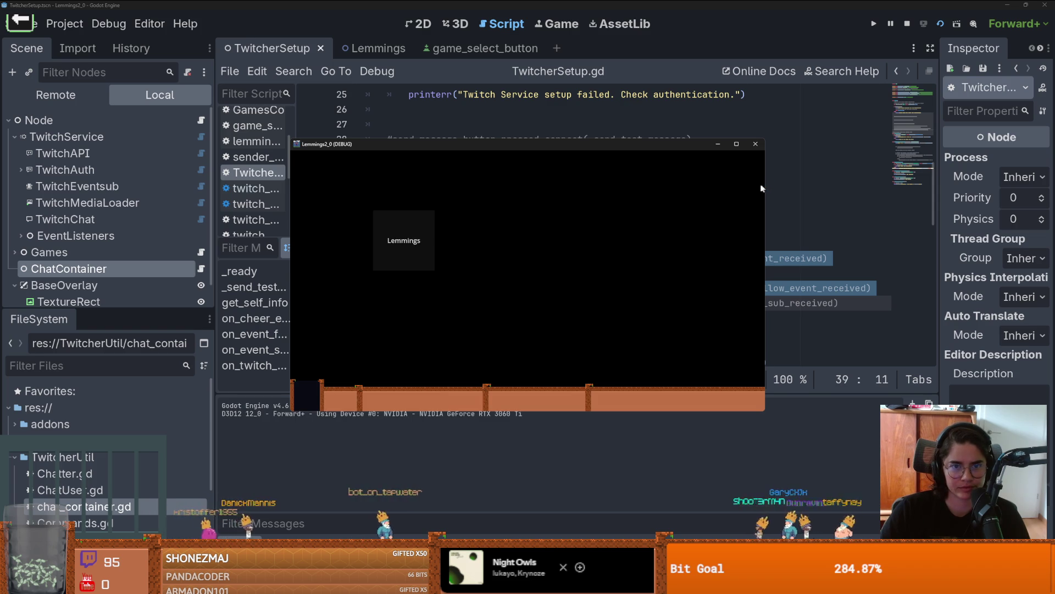
- Close the running game, show a taller error list, and select the TwitchAPI node
{"action": "left_click", "coordinate": [755, 144]}
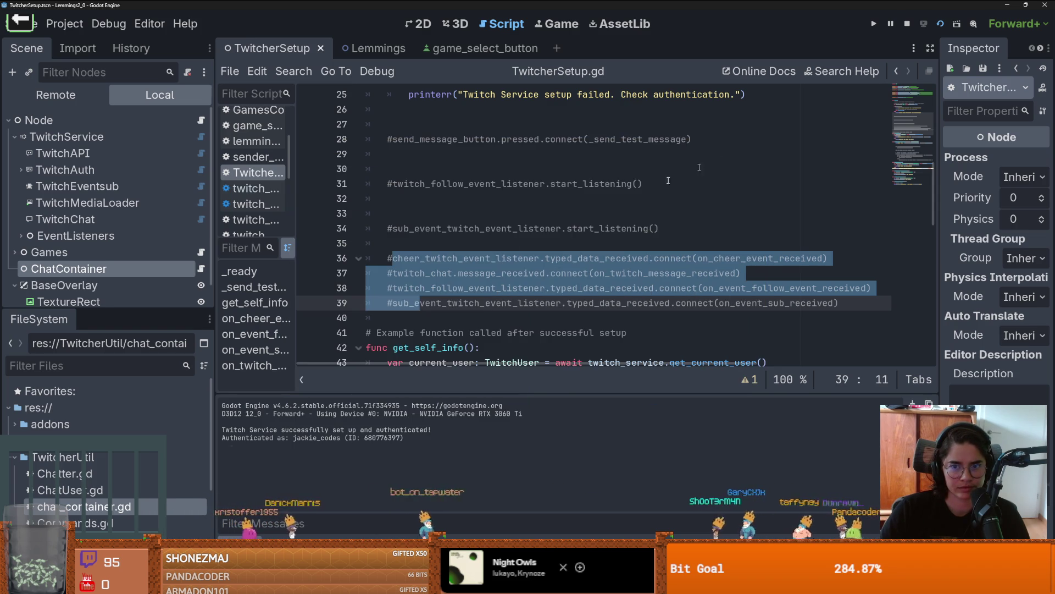
{"action": "key", "text": "alt+d"}
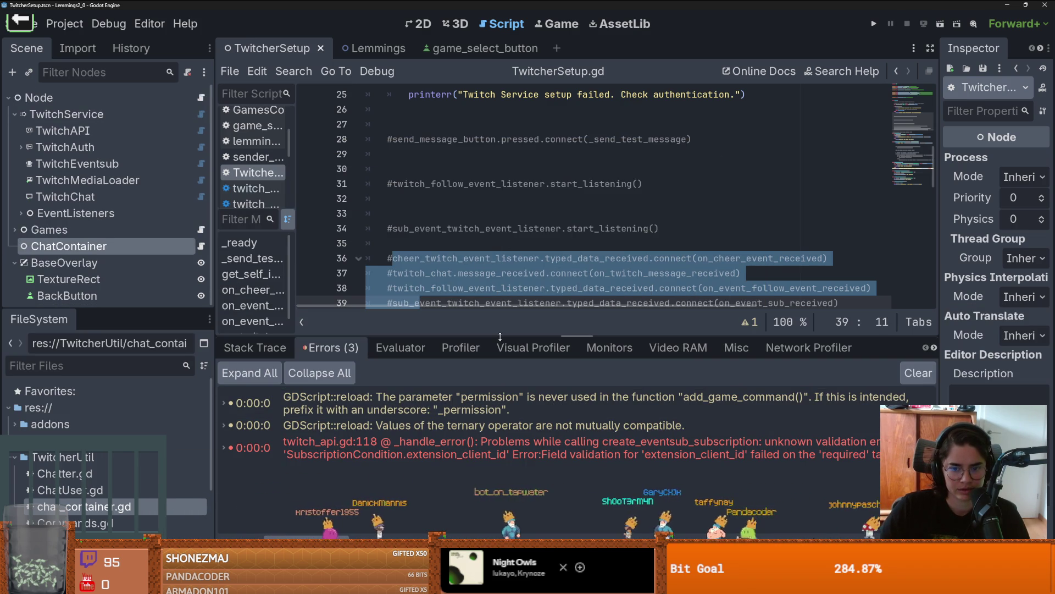
{"action": "left_click_drag", "start_coordinate": [499, 337], "coordinate": [516, 294]}
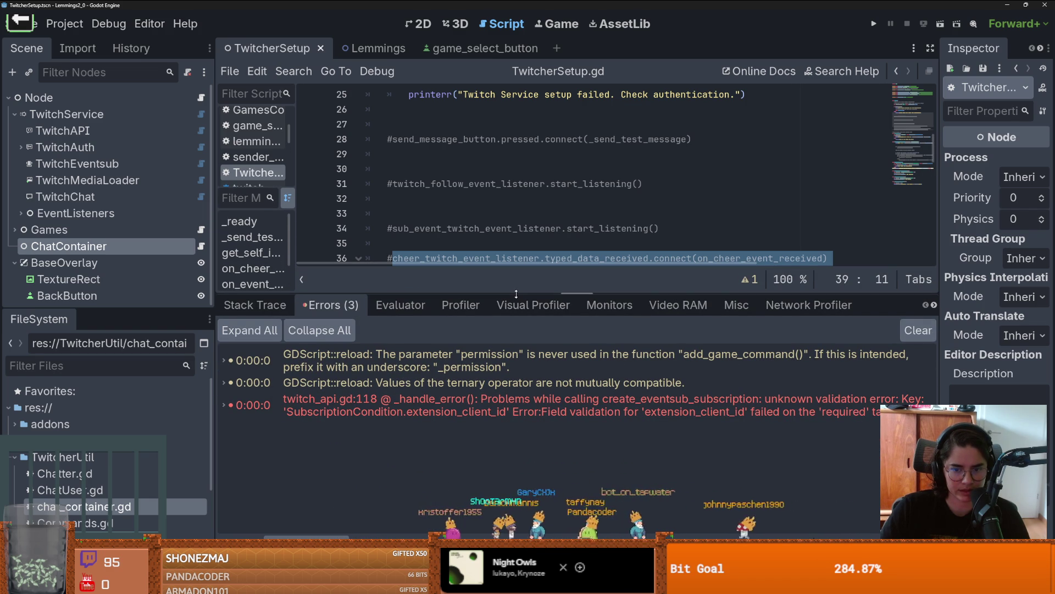
{"action": "mouse_move", "coordinate": [691, 417]}
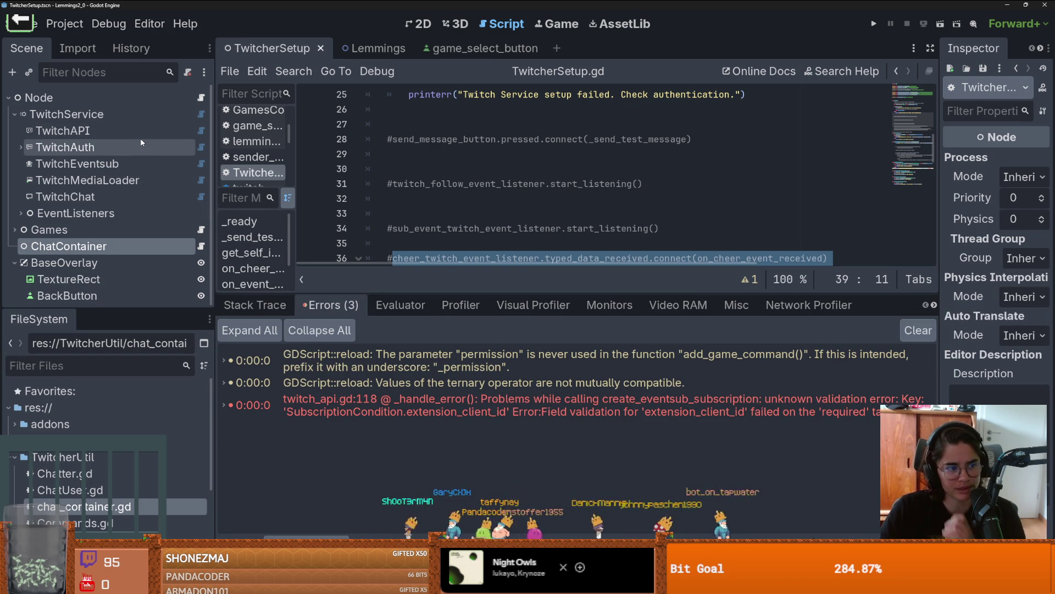
{"action": "left_click", "coordinate": [109, 133]}
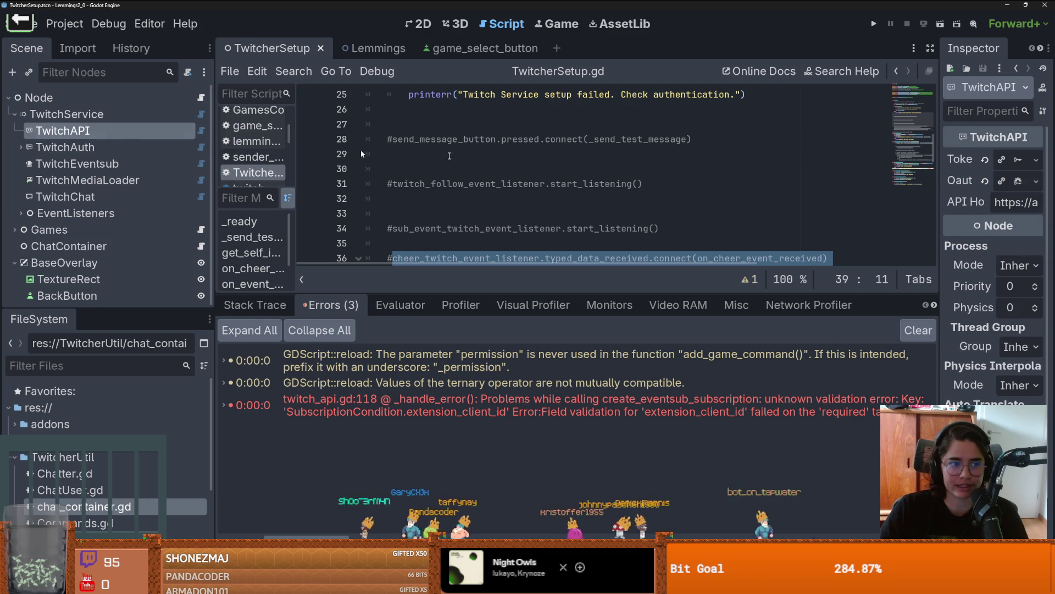
- Widen the Inspector and review TwitchAPI's and TwitchAuth's OAuth settings, token and scopes
{"action": "left_click_drag", "start_coordinate": [938, 222], "coordinate": [759, 198]}
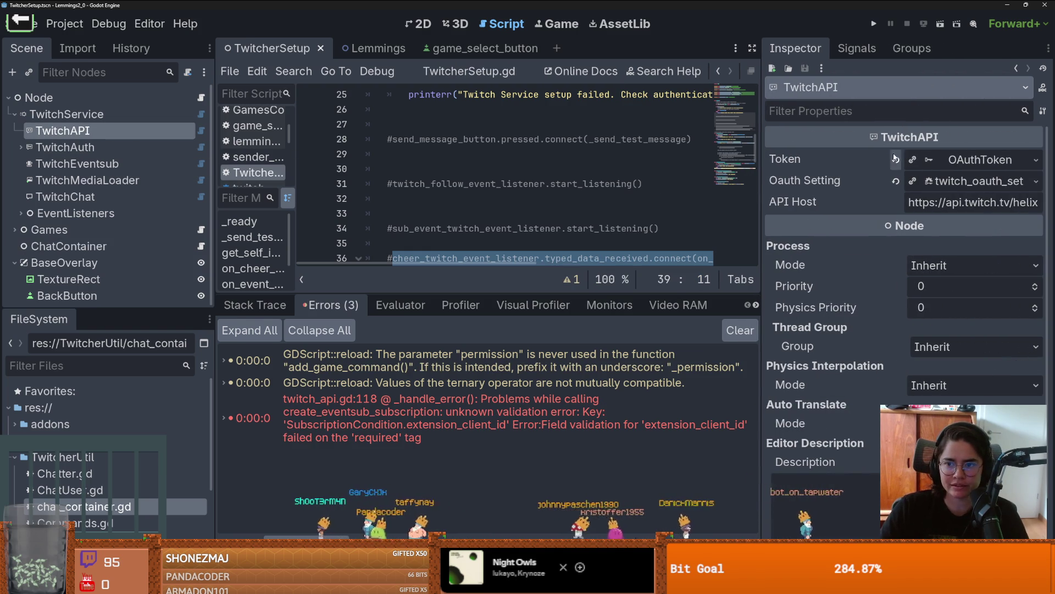
{"action": "left_click", "coordinate": [975, 177]}
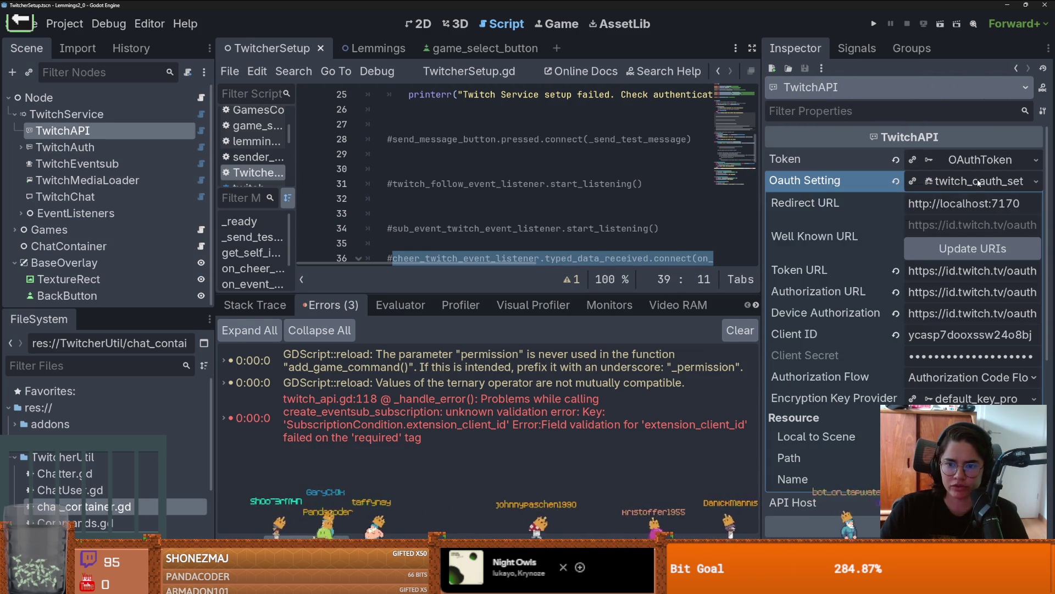
{"action": "left_click", "coordinate": [978, 181]}
{"action": "left_click", "coordinate": [978, 159]}
{"action": "left_click", "coordinate": [978, 159]}
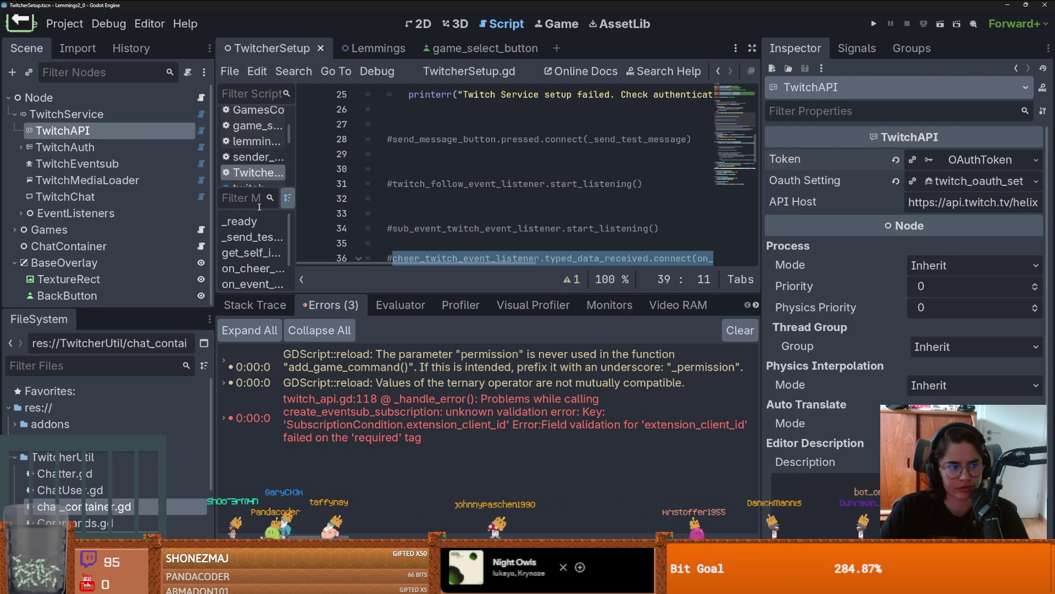
{"action": "left_click", "coordinate": [46, 147]}
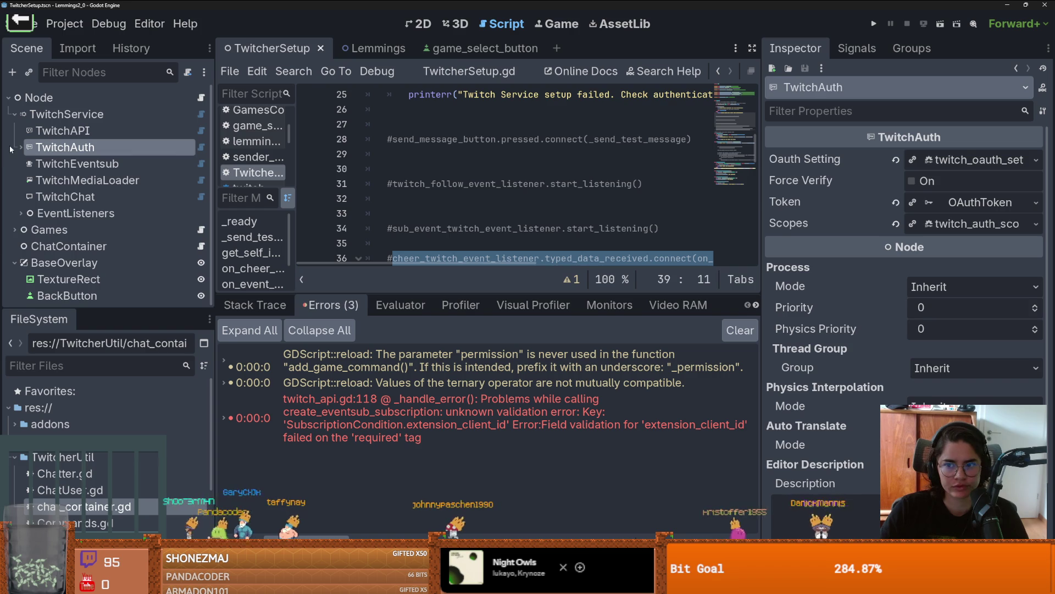
{"action": "left_click", "coordinate": [20, 147]}
{"action": "left_click", "coordinate": [970, 159]}
{"action": "left_click", "coordinate": [970, 159]}
{"action": "left_click", "coordinate": [959, 202]}
{"action": "left_click", "coordinate": [958, 202]}
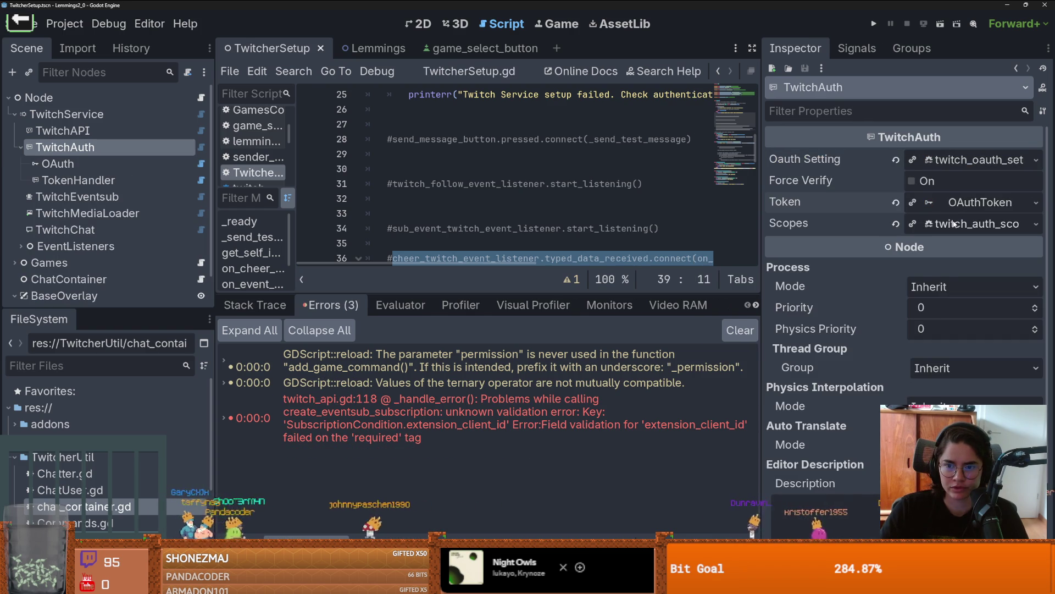
{"action": "left_click", "coordinate": [970, 223]}
{"action": "left_click", "coordinate": [970, 223]}
- Inspect the OAuth, TokenHandler and TwitchEventsub nodes, then validate TwitchService's EventSub scopes
{"action": "left_click", "coordinate": [57, 164]}
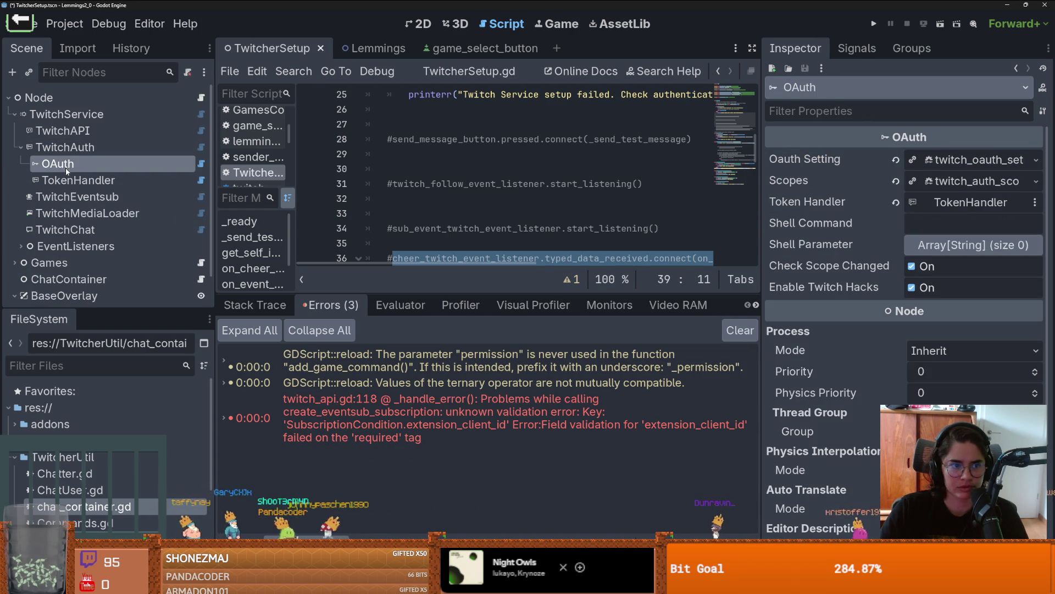
{"action": "left_click", "coordinate": [73, 183]}
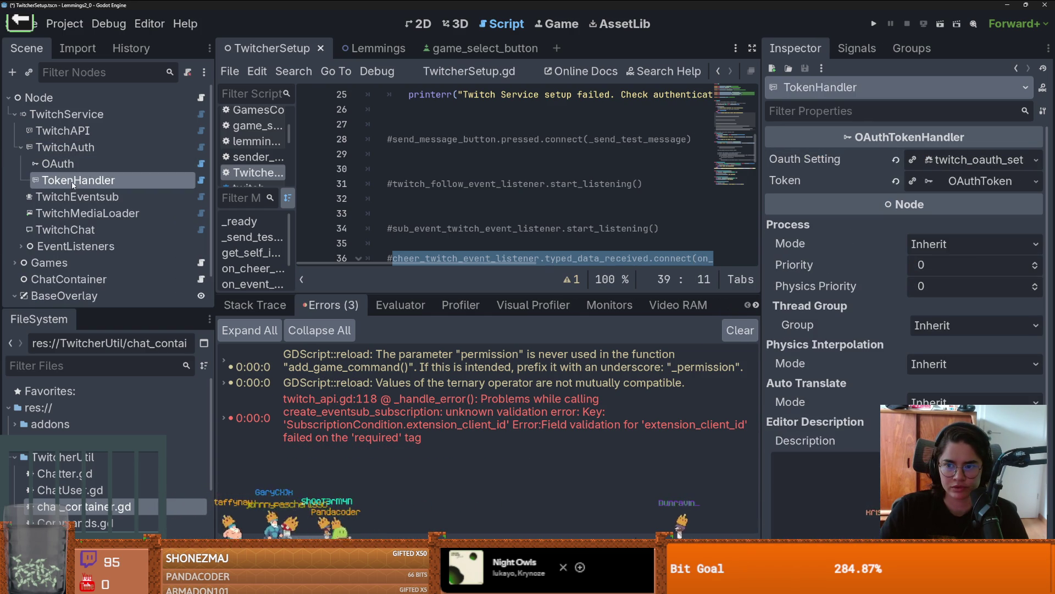
{"action": "left_click", "coordinate": [47, 198]}
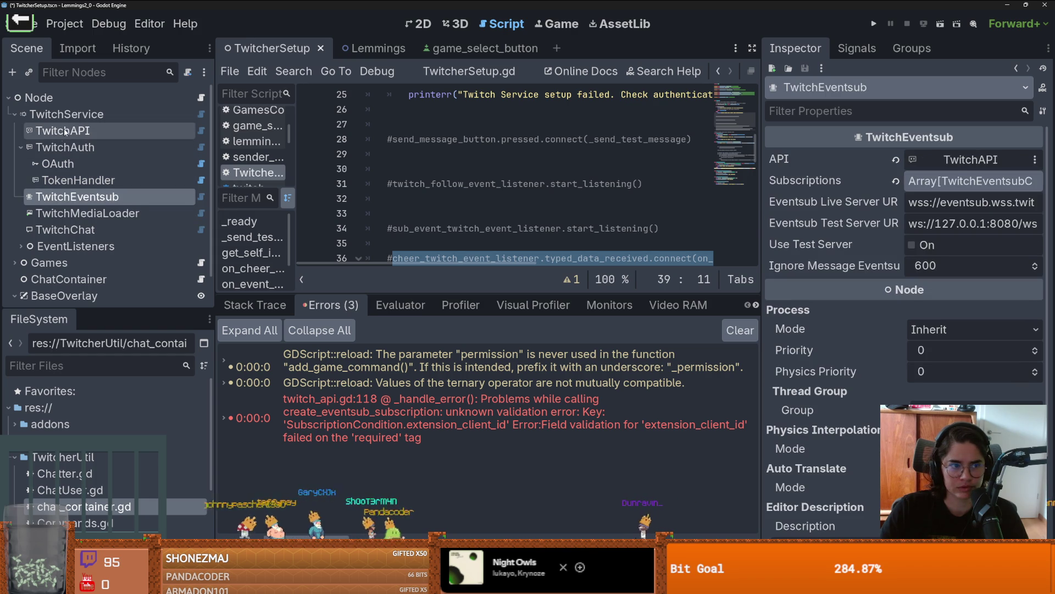
{"action": "left_click", "coordinate": [64, 130]}
{"action": "left_click", "coordinate": [71, 116]}
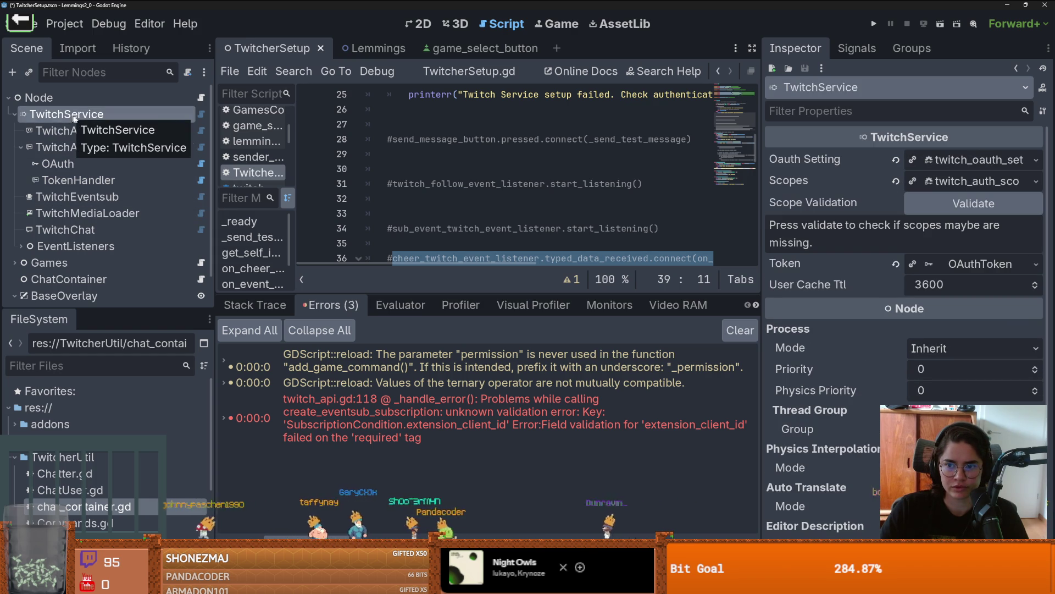
{"action": "left_click", "coordinate": [971, 205]}
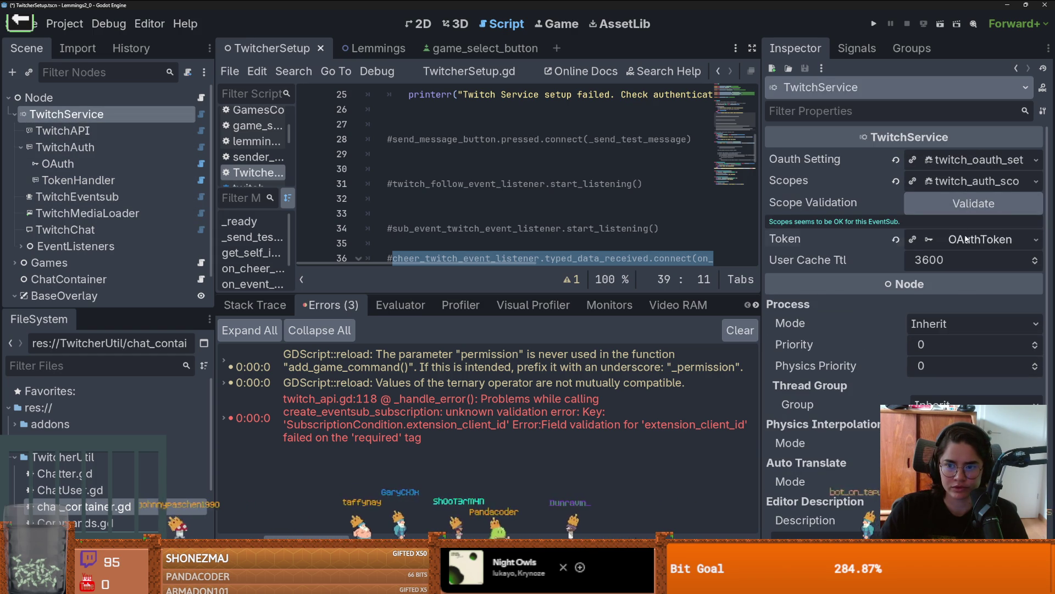
- Review TwitchService's OAuth token, settings URLs and scopes, then TwitchAuth's OAuth settings and token
{"action": "left_click", "coordinate": [967, 239]}
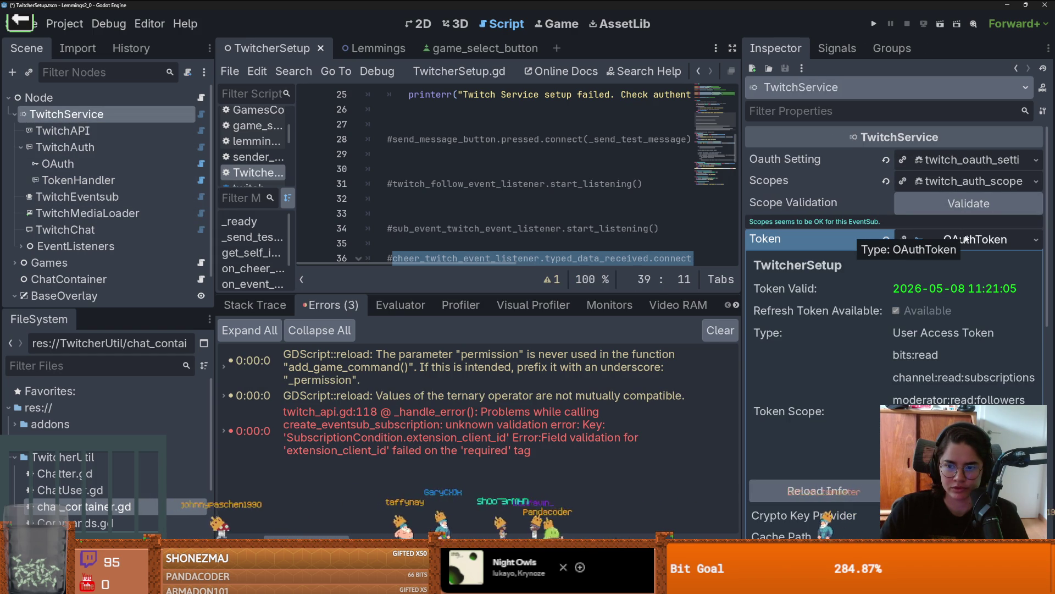
{"action": "left_click", "coordinate": [966, 238]}
{"action": "left_click", "coordinate": [987, 160]}
{"action": "left_click", "coordinate": [985, 160]}
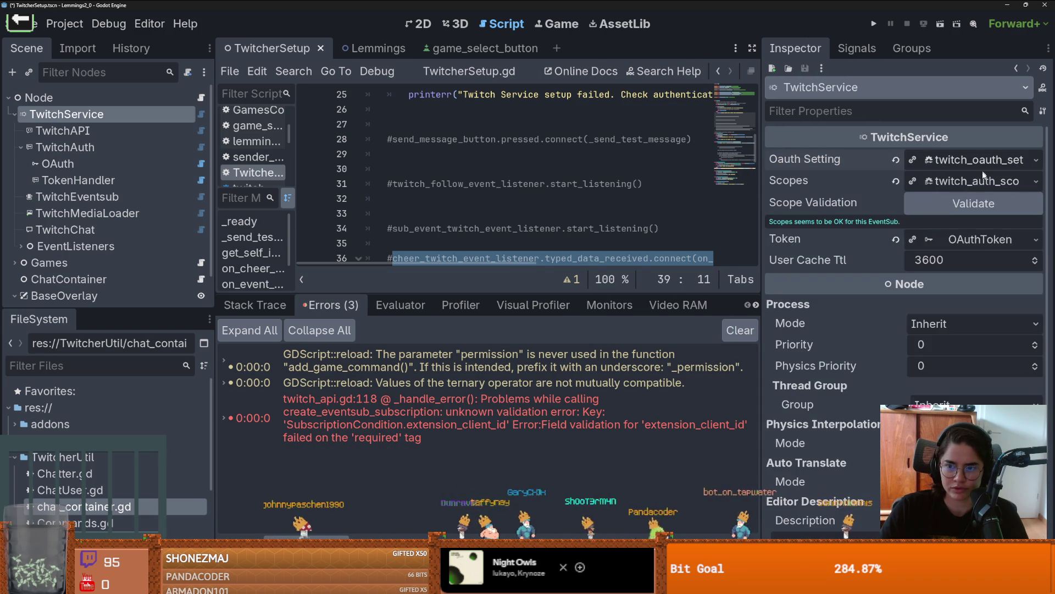
{"action": "left_click", "coordinate": [981, 182]}
{"action": "left_click", "coordinate": [982, 181]}
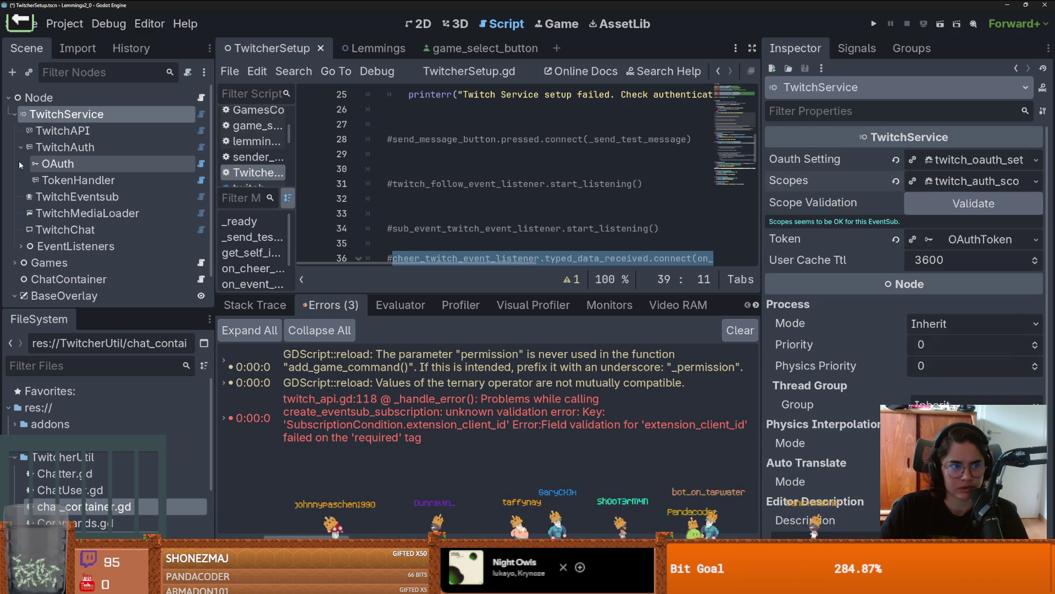
{"action": "left_click", "coordinate": [52, 146]}
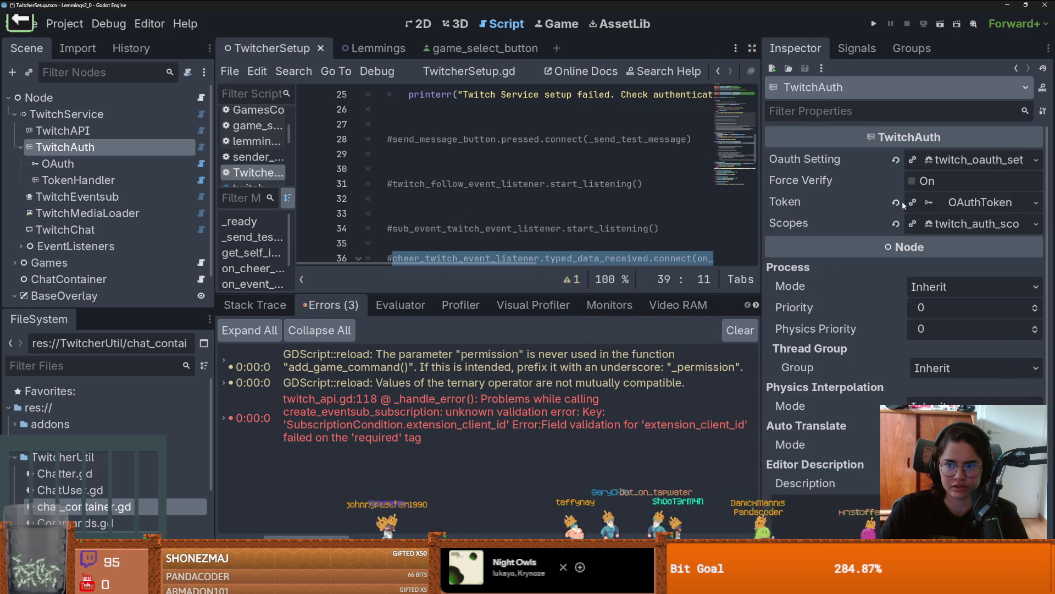
{"action": "left_click", "coordinate": [984, 160]}
{"action": "left_click", "coordinate": [984, 160]}
{"action": "left_click", "coordinate": [957, 203]}
{"action": "left_click", "coordinate": [957, 203]}
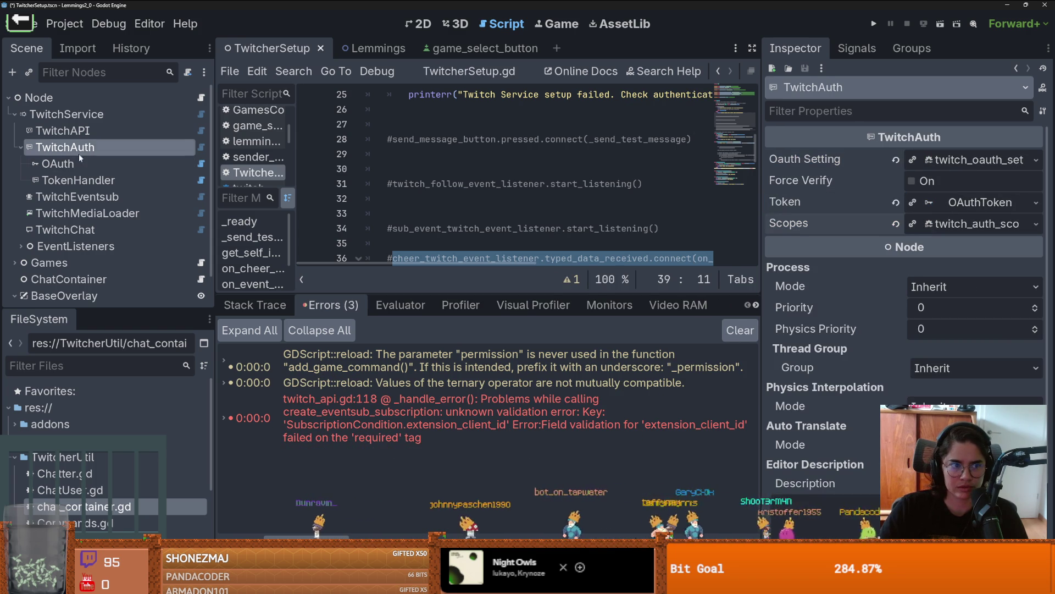
- Check the OAuth node's settings and token handler, then TokenHandler's token validity and scopes
{"action": "left_click", "coordinate": [79, 164]}
{"action": "left_click", "coordinate": [978, 160]}
{"action": "left_click", "coordinate": [978, 160]}
{"action": "left_click", "coordinate": [970, 182]}
{"action": "left_click", "coordinate": [970, 182]}
{"action": "left_click", "coordinate": [965, 203]}
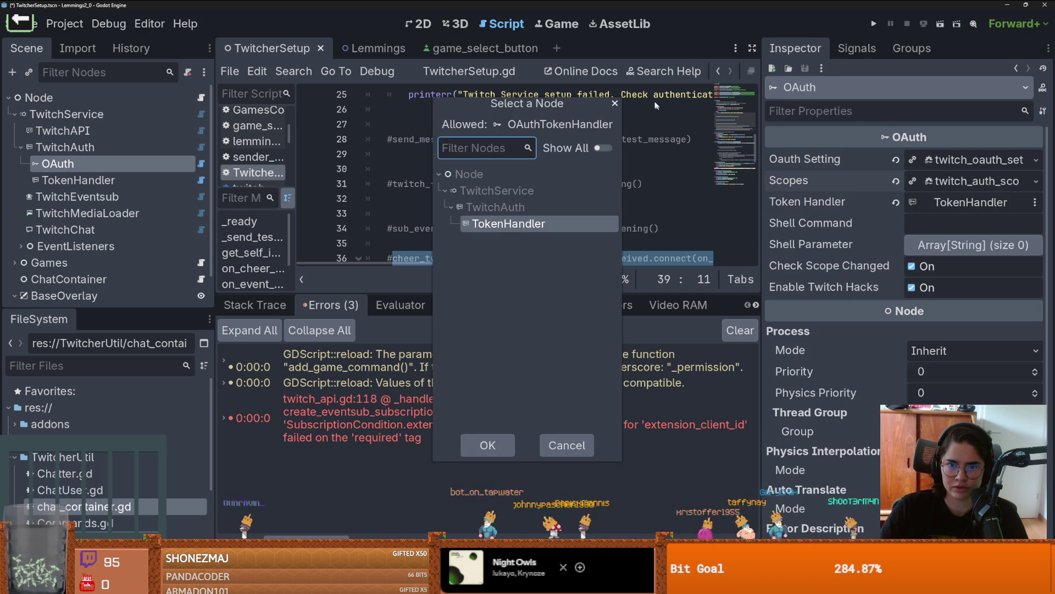
{"action": "left_click", "coordinate": [614, 104]}
{"action": "left_click", "coordinate": [78, 180]}
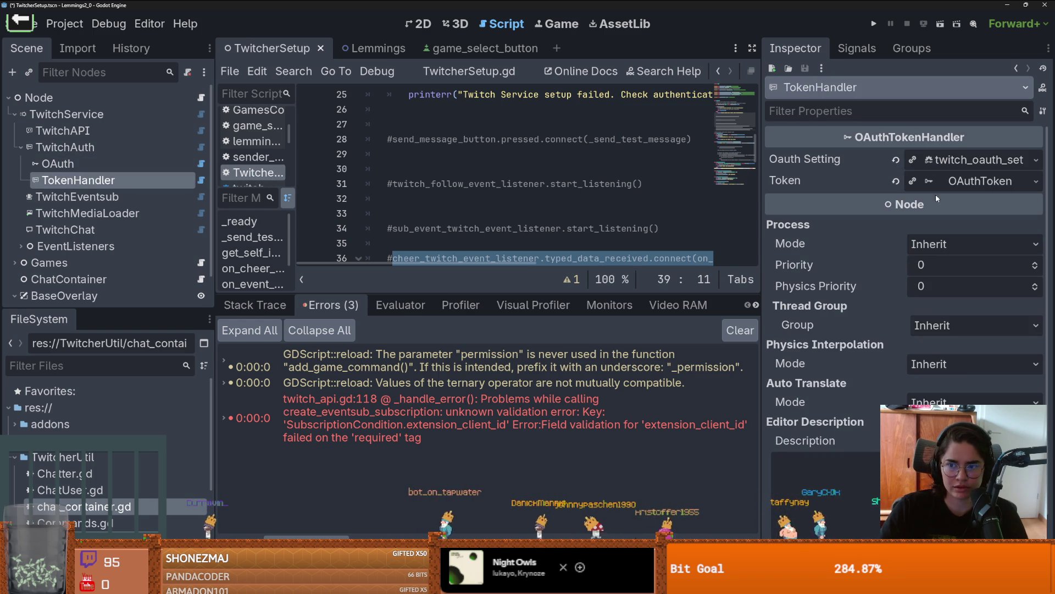
{"action": "left_click", "coordinate": [978, 160]}
{"action": "left_click", "coordinate": [977, 160]}
{"action": "left_click", "coordinate": [973, 181]}
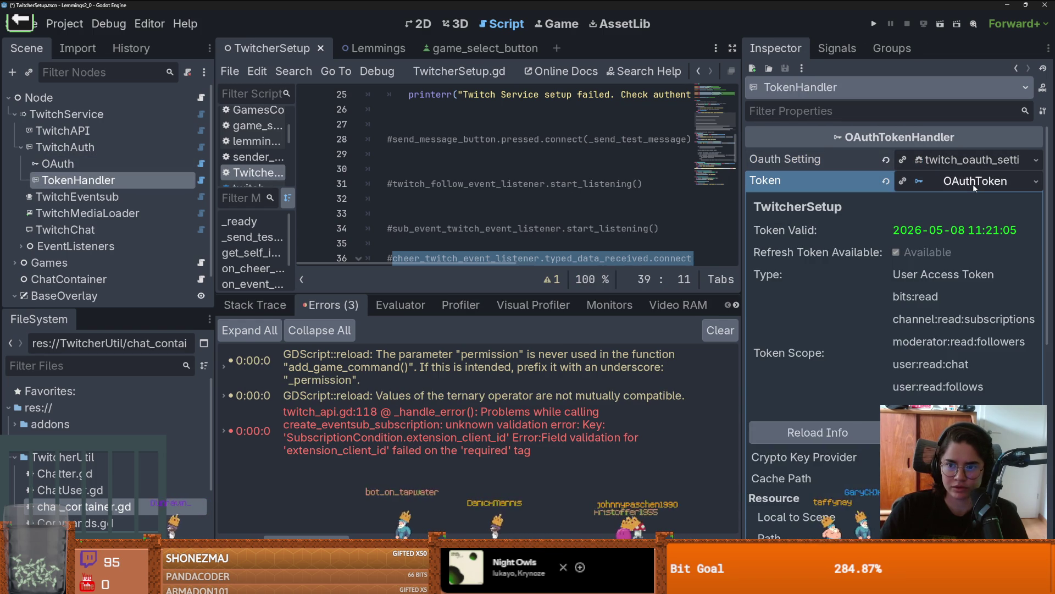
- List TwitchEventsub's four subscriptions, then inspect TwitchMediaLoader, TwitchChat, EventListeners and TwitchService
{"action": "left_click", "coordinate": [973, 184]}
{"action": "left_click", "coordinate": [82, 197]}
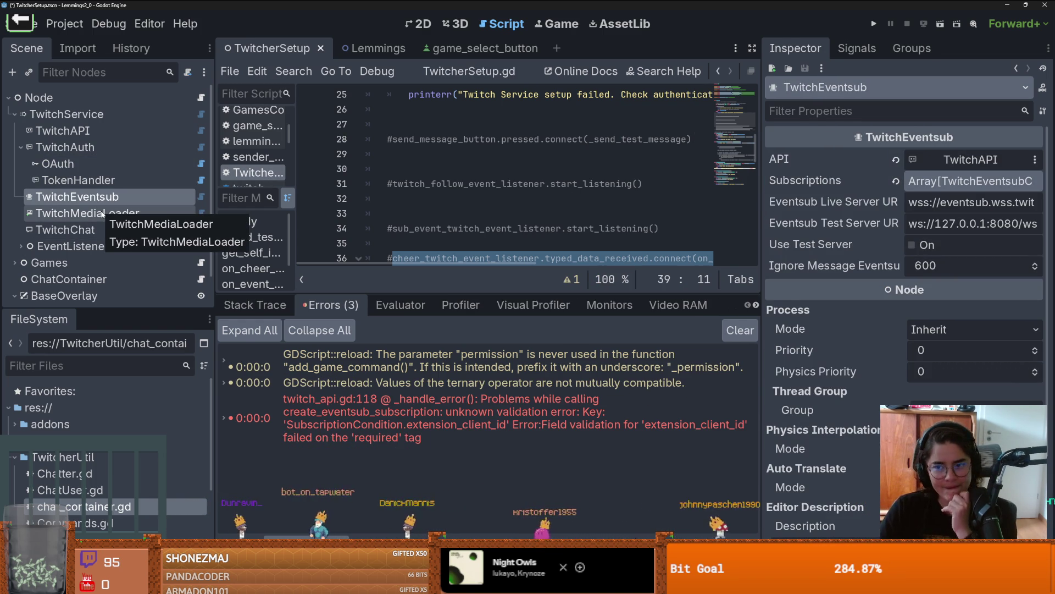
{"action": "left_click", "coordinate": [969, 182]}
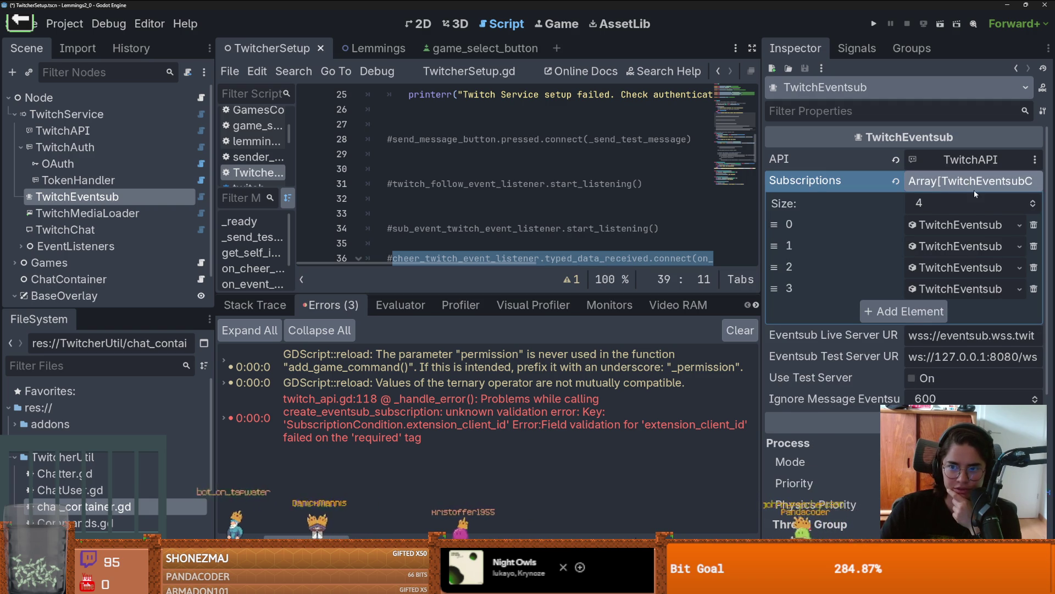
{"action": "left_click", "coordinate": [974, 187]}
{"action": "left_click", "coordinate": [82, 213]}
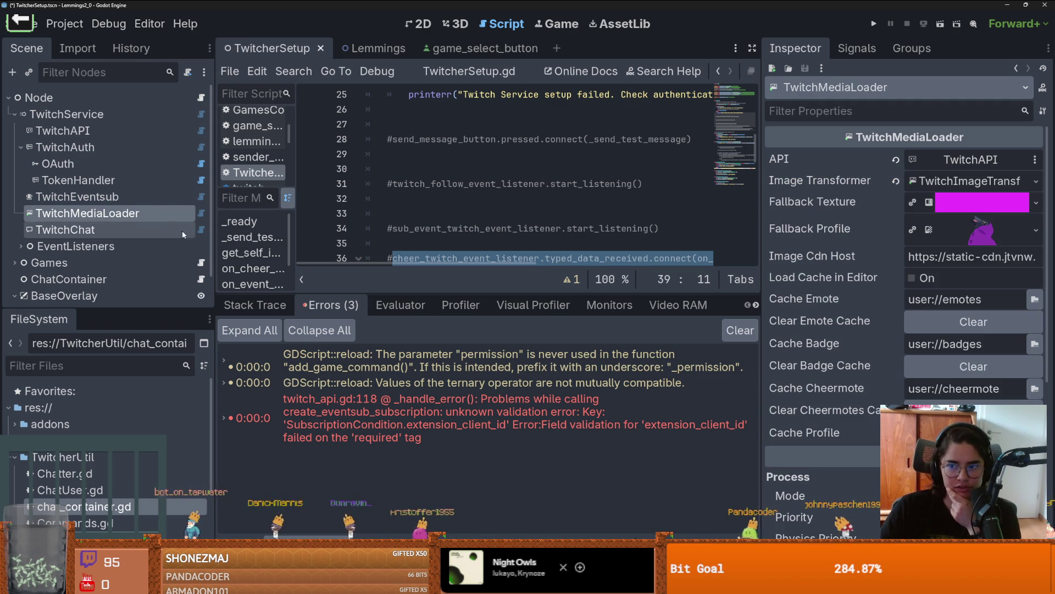
{"action": "left_click", "coordinate": [86, 231]}
{"action": "left_click", "coordinate": [76, 246]}
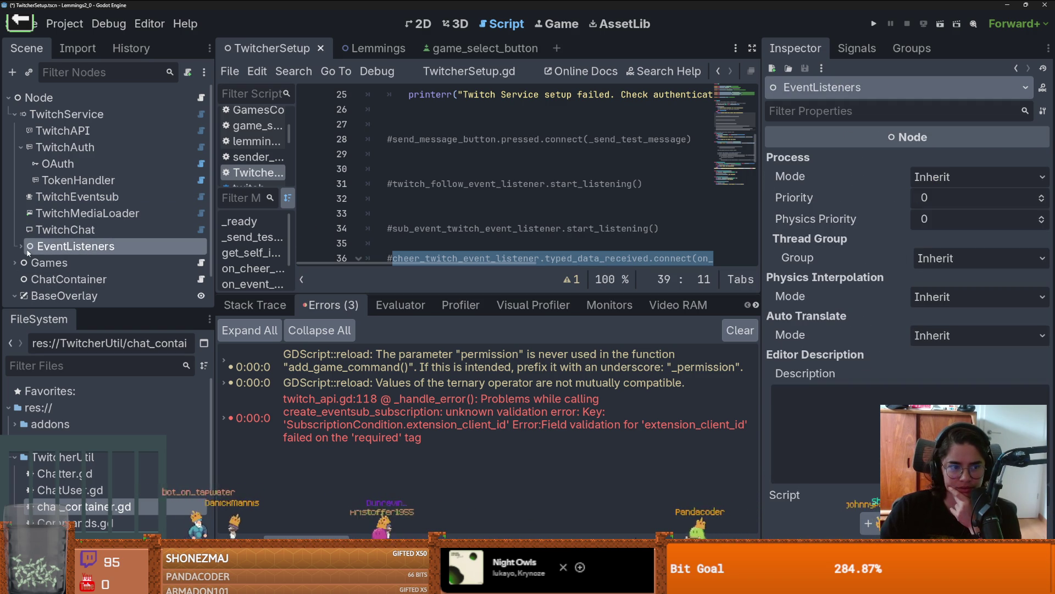
{"action": "left_click", "coordinate": [17, 117]}
{"action": "left_click", "coordinate": [95, 117]}
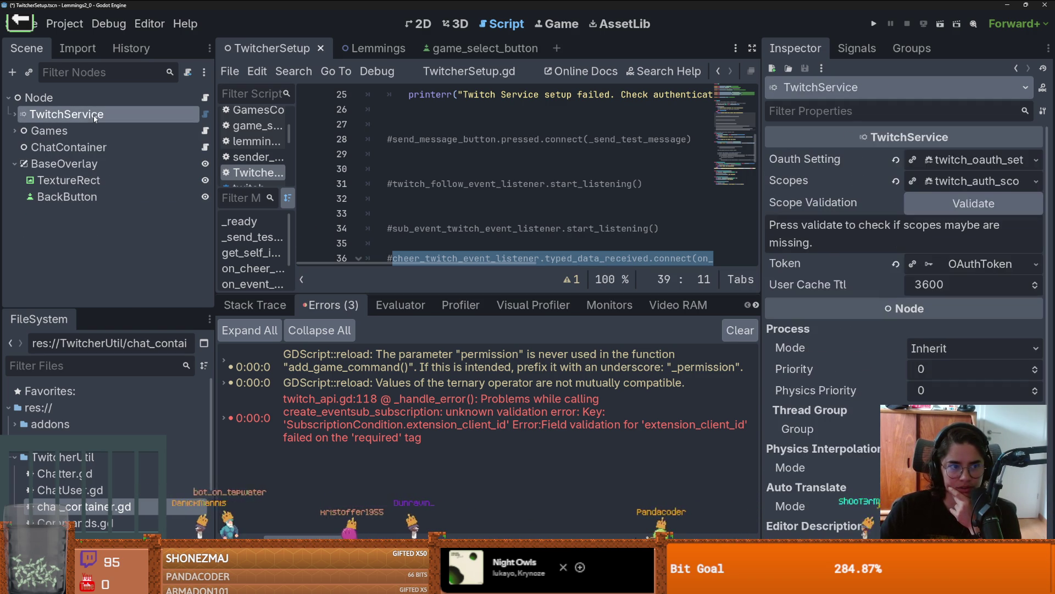
- Recheck TwitchService's scopes and trace the code and stack behind the extension_client_id error
{"action": "left_click", "coordinate": [972, 182]}
{"action": "left_click", "coordinate": [970, 182]}
{"action": "left_click", "coordinate": [965, 159]}
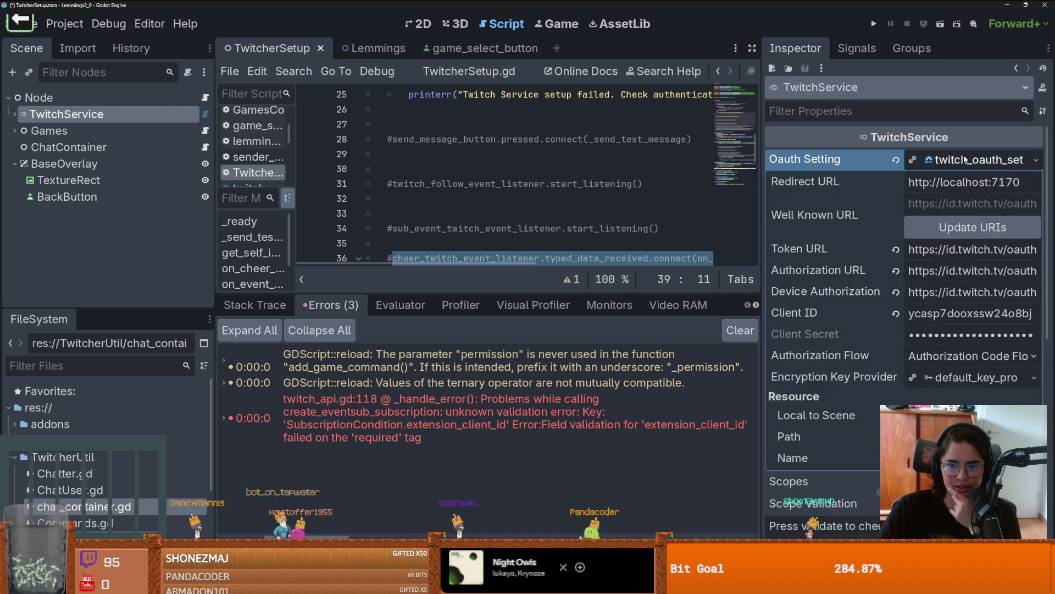
{"action": "left_click", "coordinate": [964, 159]}
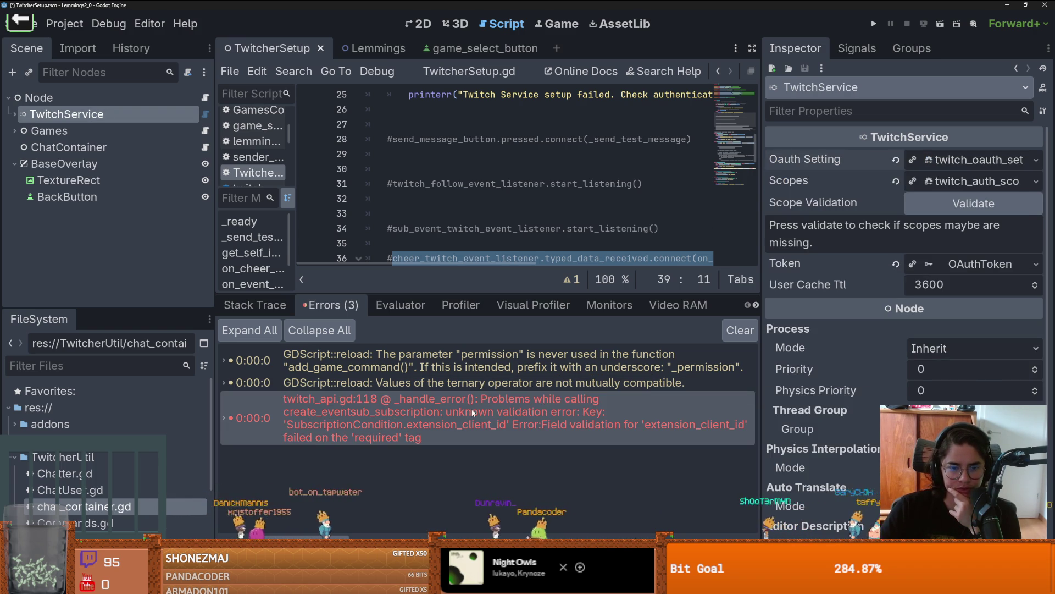
{"action": "left_click", "coordinate": [476, 412]}
{"action": "left_click", "coordinate": [476, 413]}
{"action": "left_click_drag", "start_coordinate": [774, 373], "coordinate": [941, 373]}
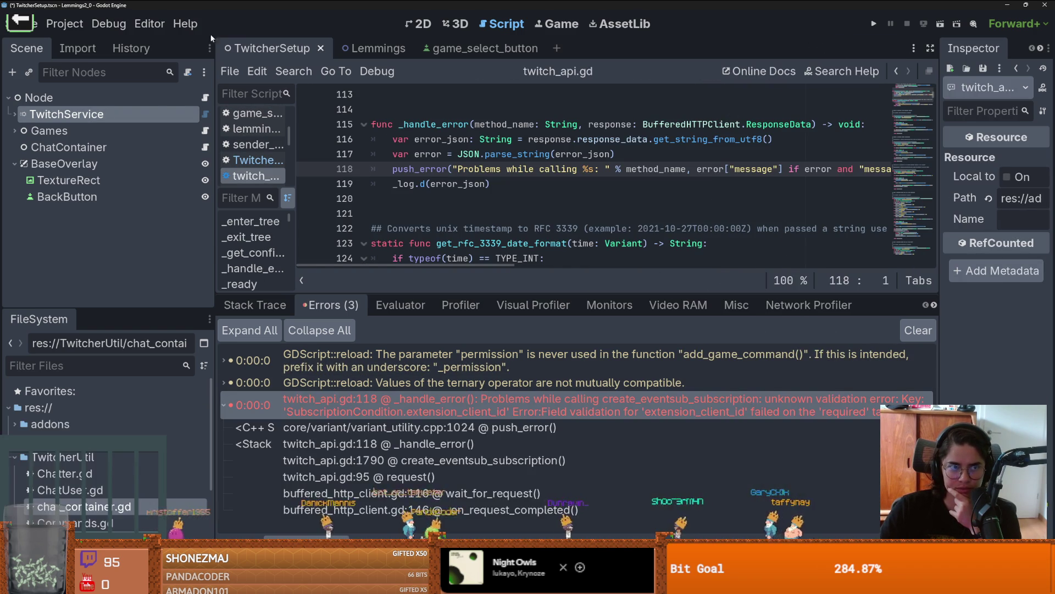
- Close the Lemmings2_0 project window, saving changes before quitting
{"action": "key", "text": "super+Down"}
{"action": "left_click", "coordinate": [689, 191]}
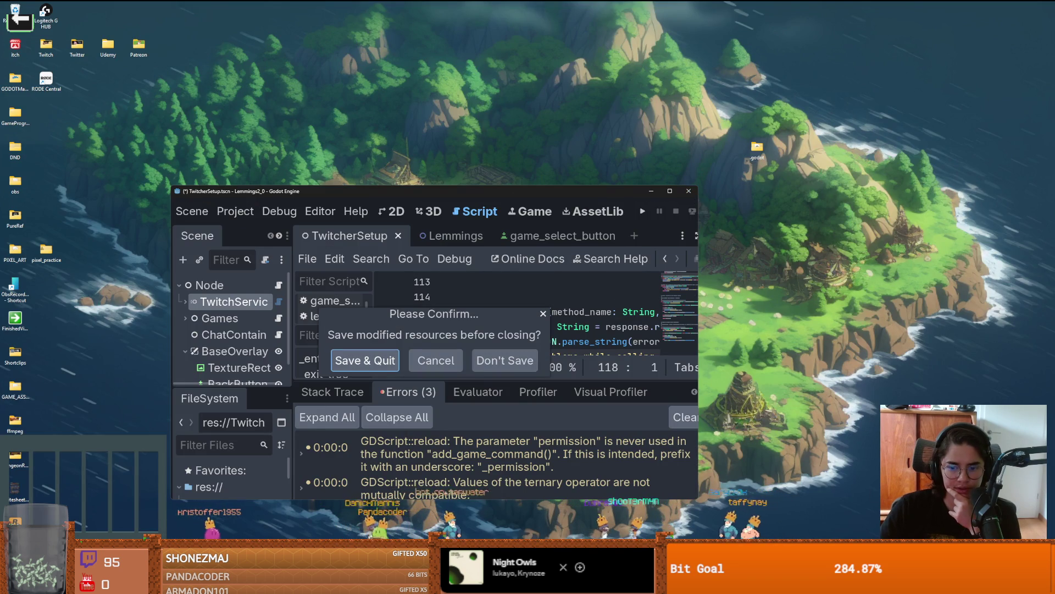
{"action": "left_click", "coordinate": [397, 369]}
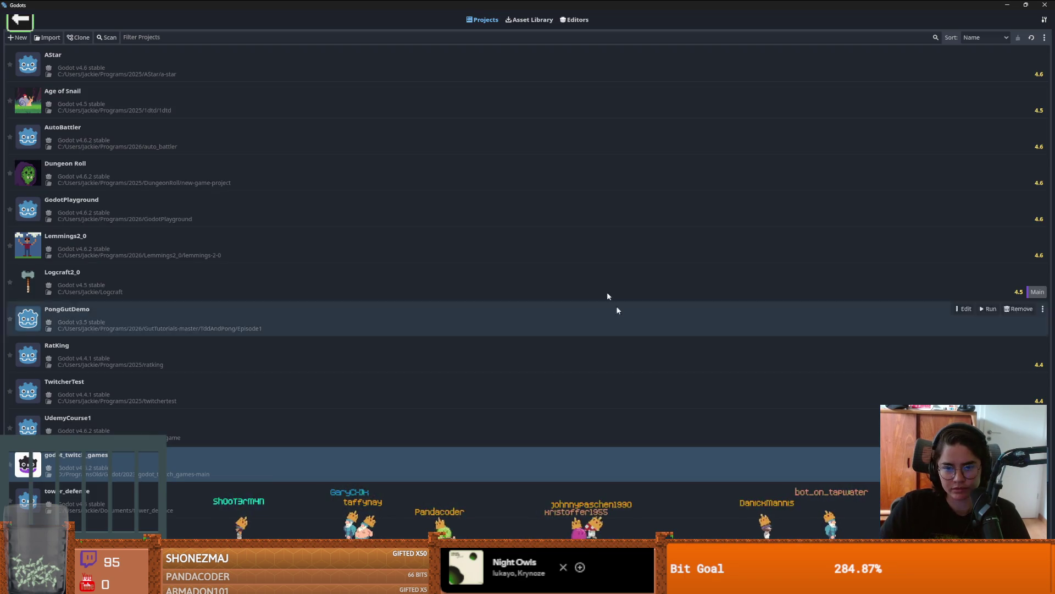
- Open the Dungeon Roll project from the Project Manager with Godot v4.6.2
{"action": "left_click", "coordinate": [76, 179]}
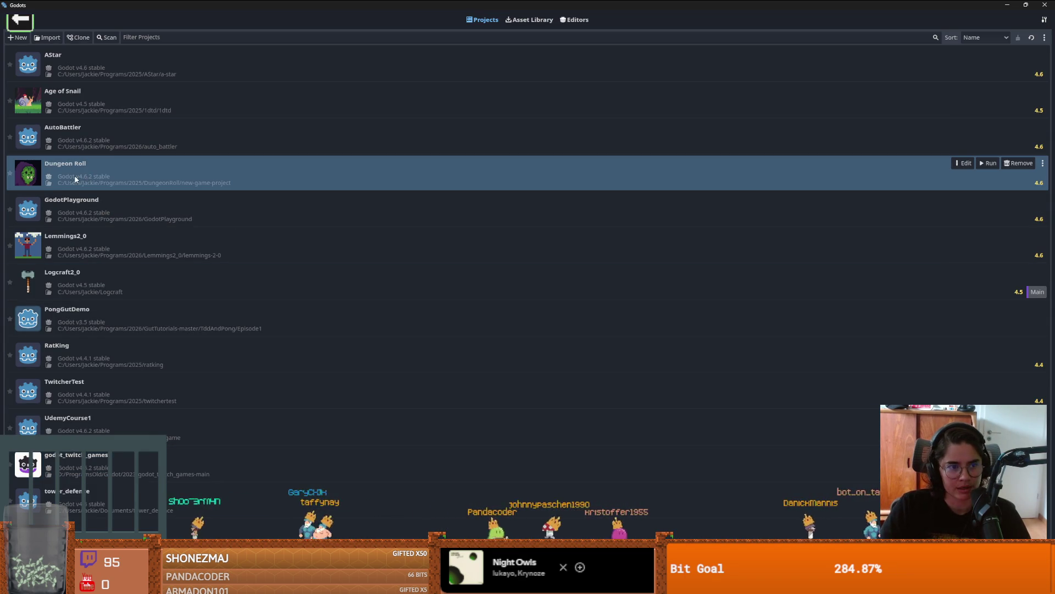
{"action": "left_click", "coordinate": [959, 163]}
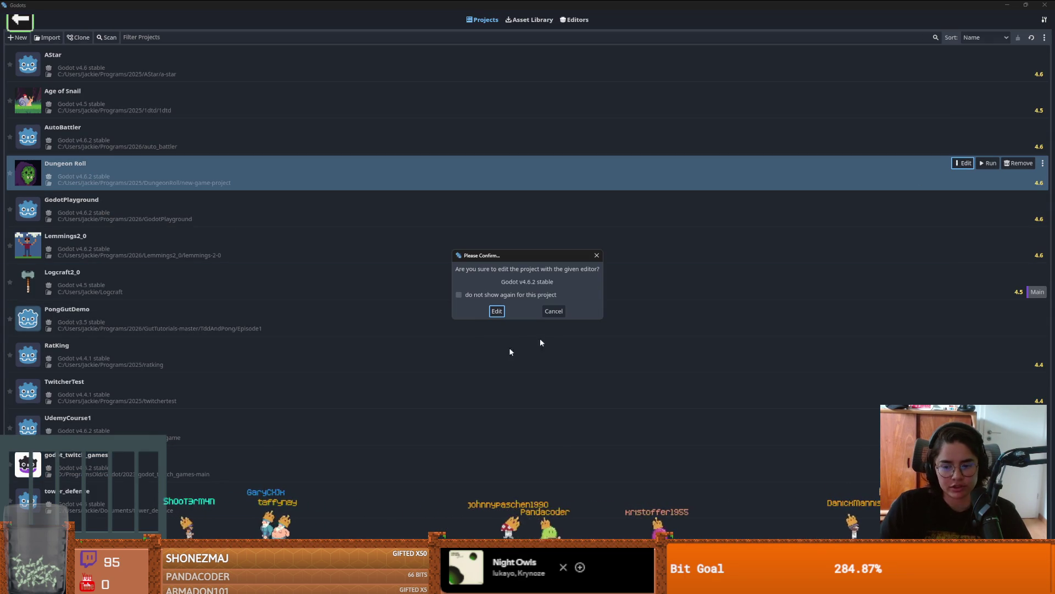
{"action": "left_click", "coordinate": [500, 311]}
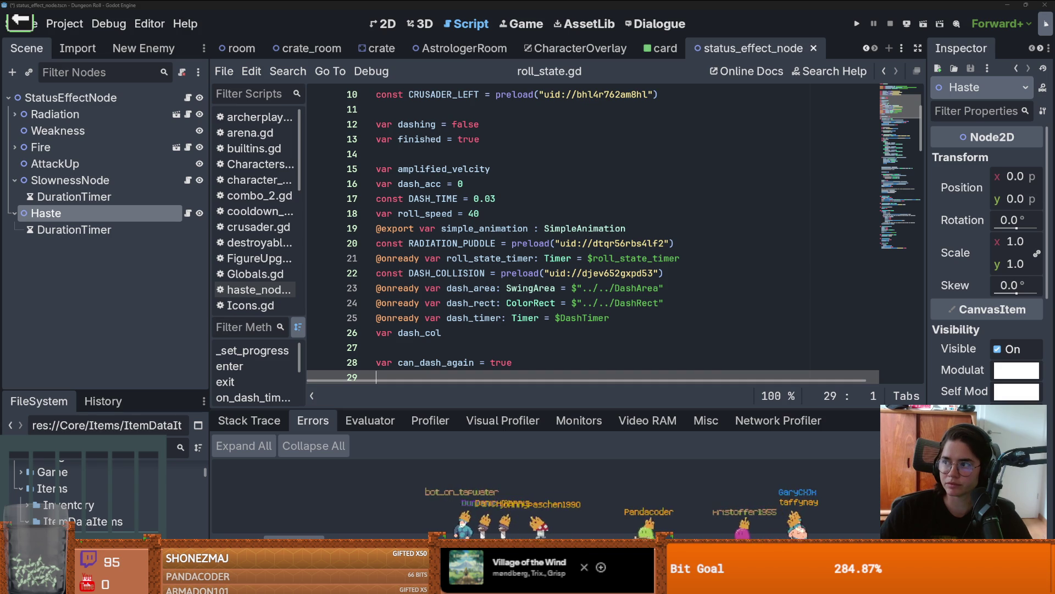
- Save from the roll_state.gd script, widen the script editor, and switch to the 2D view
{"action": "left_click", "coordinate": [491, 170]}
{"action": "key", "text": "ctrl+s"}
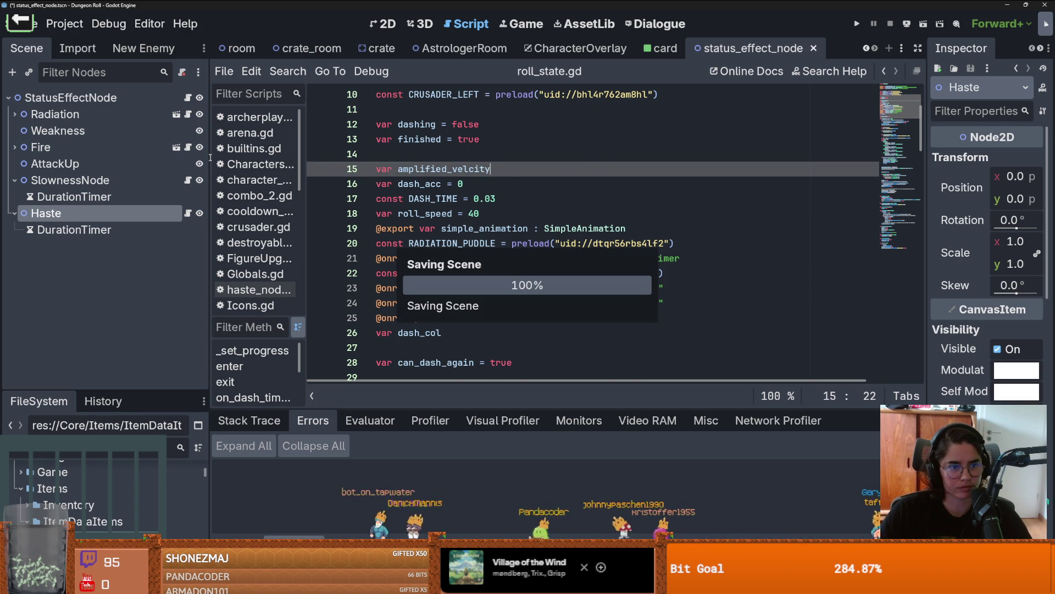
{"action": "scroll", "coordinate": [459, 188], "scroll_direction": "up", "scroll_amount": 3}
{"action": "scroll", "coordinate": [459, 188], "scroll_direction": "down", "scroll_amount": 2}
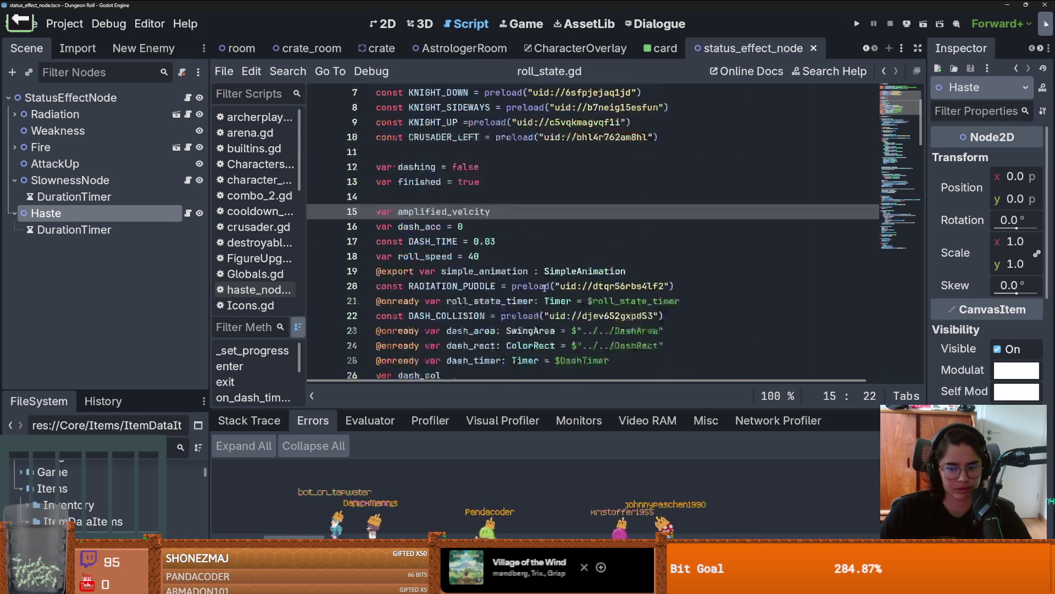
{"action": "scroll", "coordinate": [416, 242], "scroll_direction": "up", "scroll_amount": 2}
{"action": "left_click", "coordinate": [416, 242]}
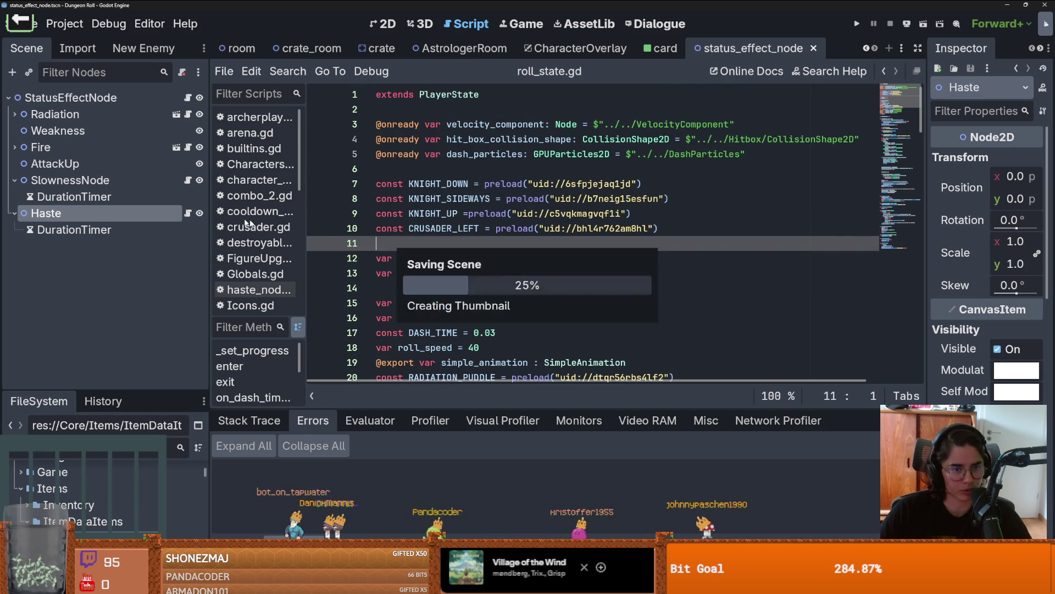
{"action": "left_click_drag", "start_coordinate": [209, 213], "coordinate": [174, 213]}
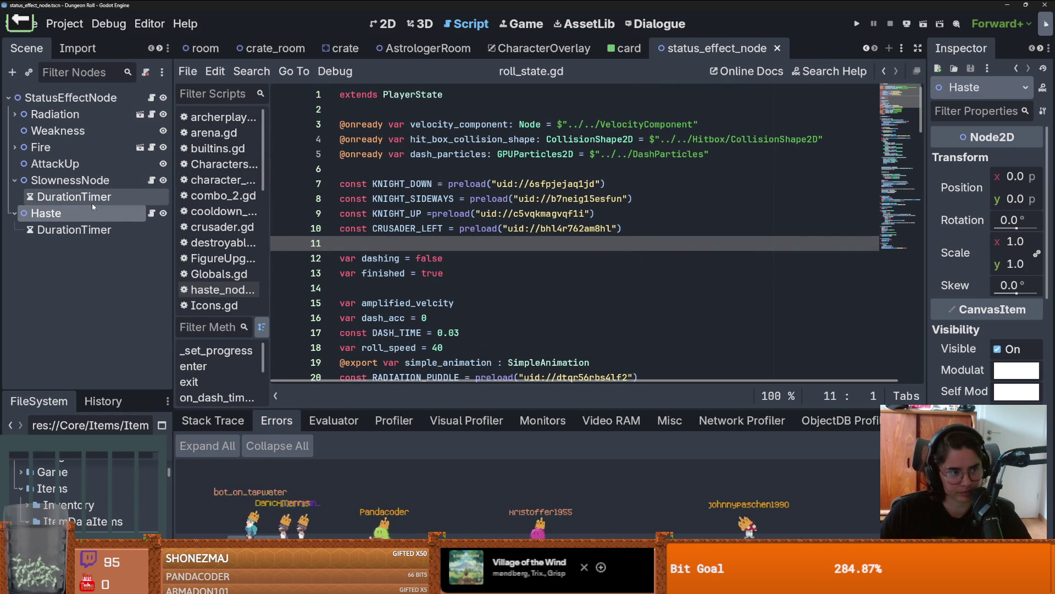
{"action": "key", "text": "ctrl+F1"}
{"action": "scroll", "coordinate": [566, 181], "scroll_direction": "up", "scroll_amount": 1}
{"action": "scroll", "coordinate": [579, 183], "scroll_direction": "left", "scroll_amount": 3}
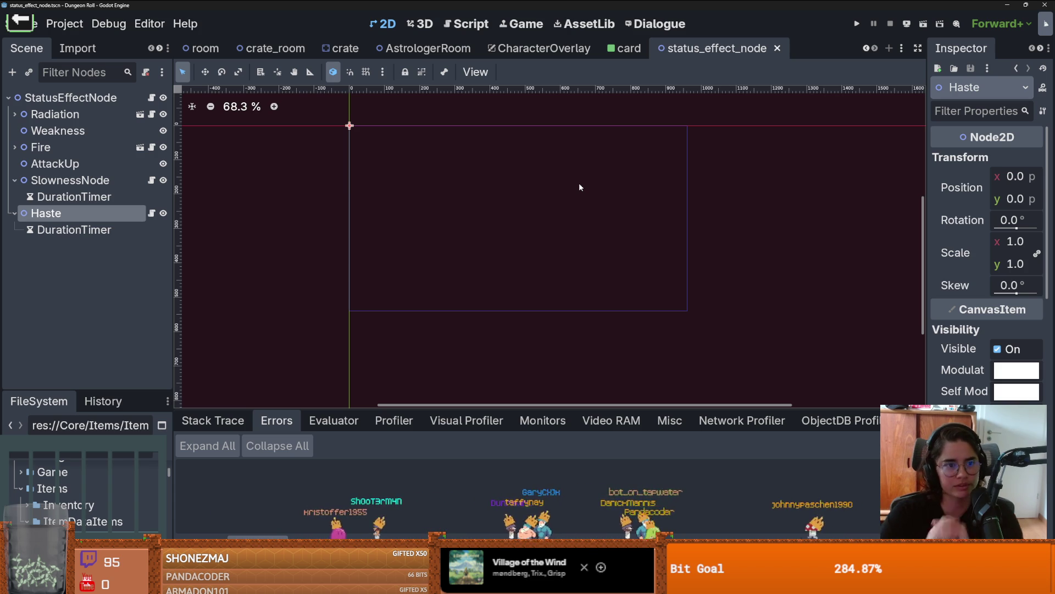
- Save the scene, reset zoom to 100%, and filter the enlarged FileSystem dock for 'boss'
{"action": "scroll", "coordinate": [410, 177], "scroll_direction": "down", "scroll_amount": 1}
{"action": "key", "text": "ctrl+0"}
{"action": "key", "text": "ctrl+s"}
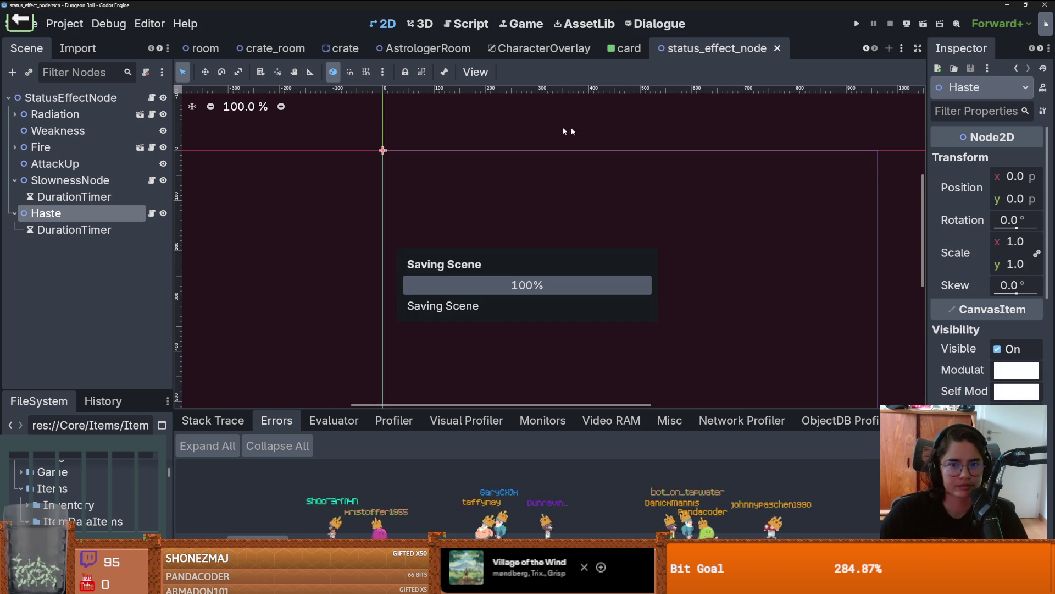
{"action": "left_click_drag", "start_coordinate": [136, 400], "coordinate": [132, 264]}
{"action": "left_click", "coordinate": [96, 311]}
{"action": "type", "text": "bo"}
{"action": "type", "text": "ss"}
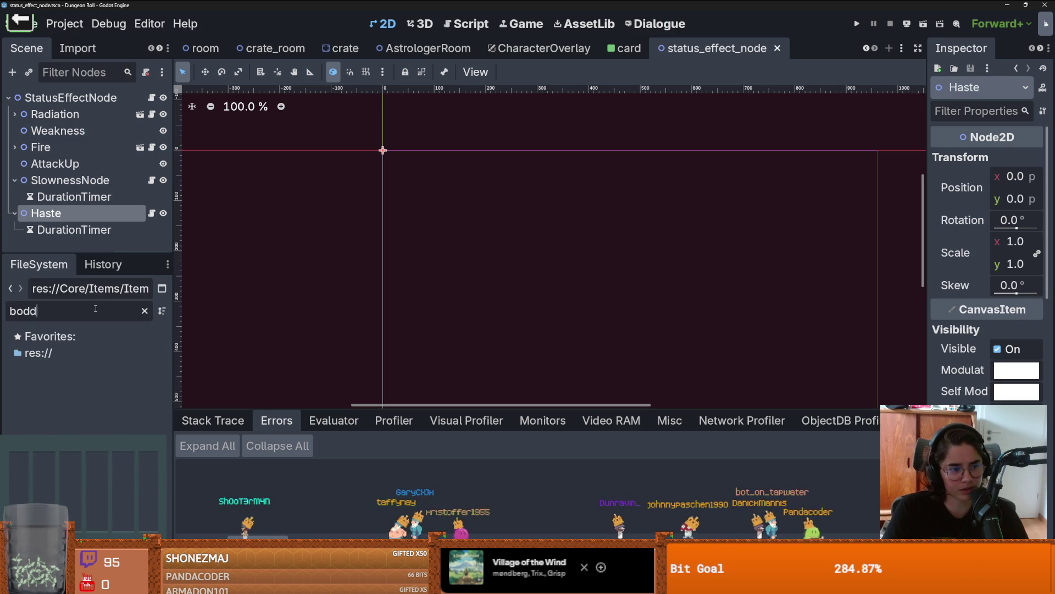
- Refilter the files for 'envy' and open envy_boss.tscn, scrolling around the Envy_Boss_Room scene
{"action": "key", "text": "ctrl+a"}
{"action": "type", "text": "envy"}
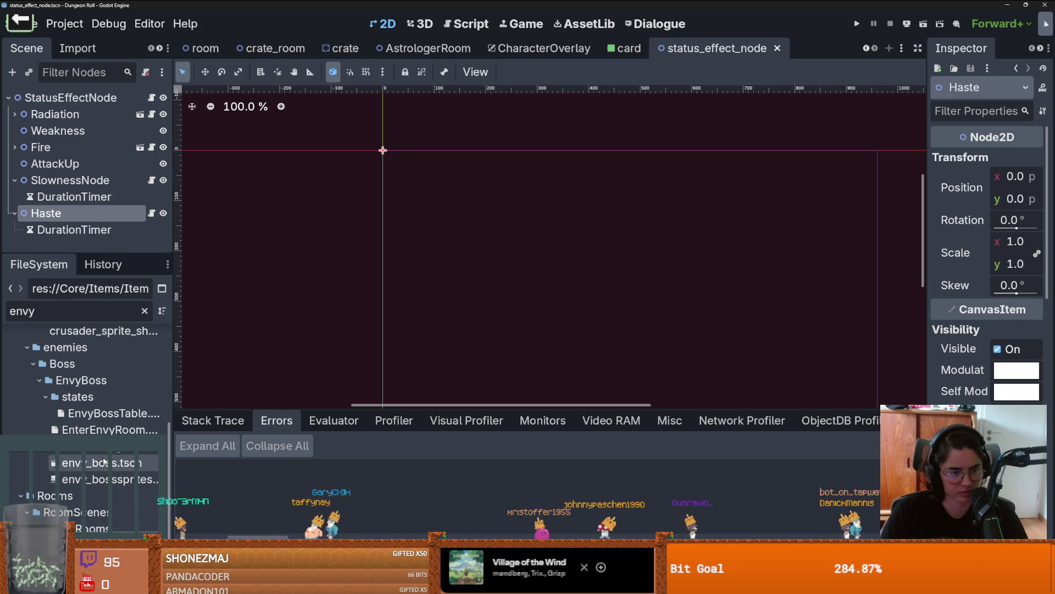
{"action": "double_click", "coordinate": [88, 544]}
{"action": "scroll", "coordinate": [408, 281], "scroll_direction": "up", "scroll_amount": 4}
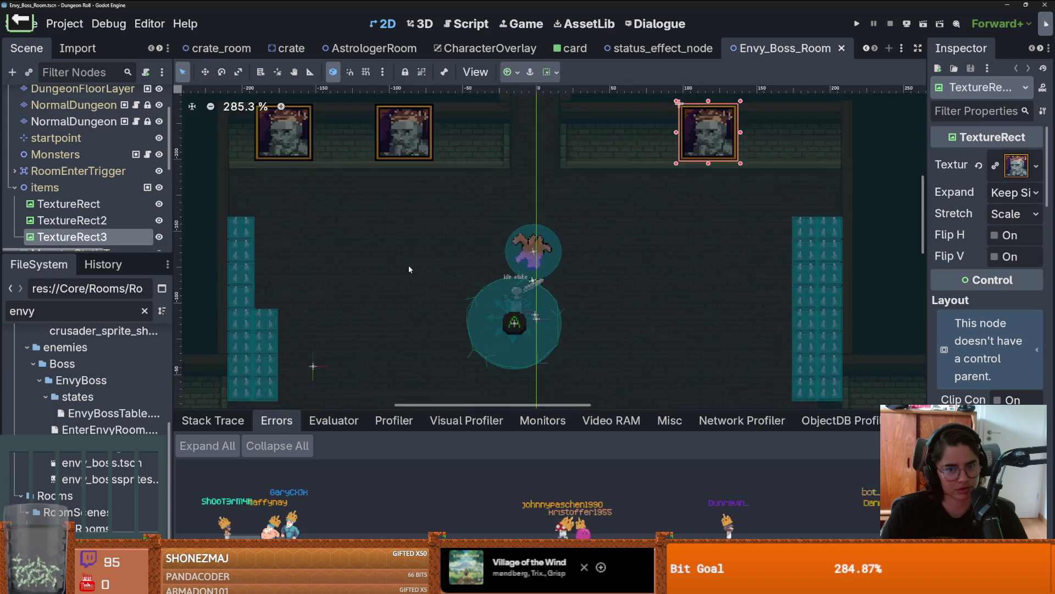
{"action": "scroll", "coordinate": [423, 231], "scroll_direction": "down", "scroll_amount": 9}
{"action": "scroll", "coordinate": [444, 189], "scroll_direction": "up", "scroll_amount": 1}
{"action": "scroll", "coordinate": [427, 300], "scroll_direction": "down", "scroll_amount": 1}
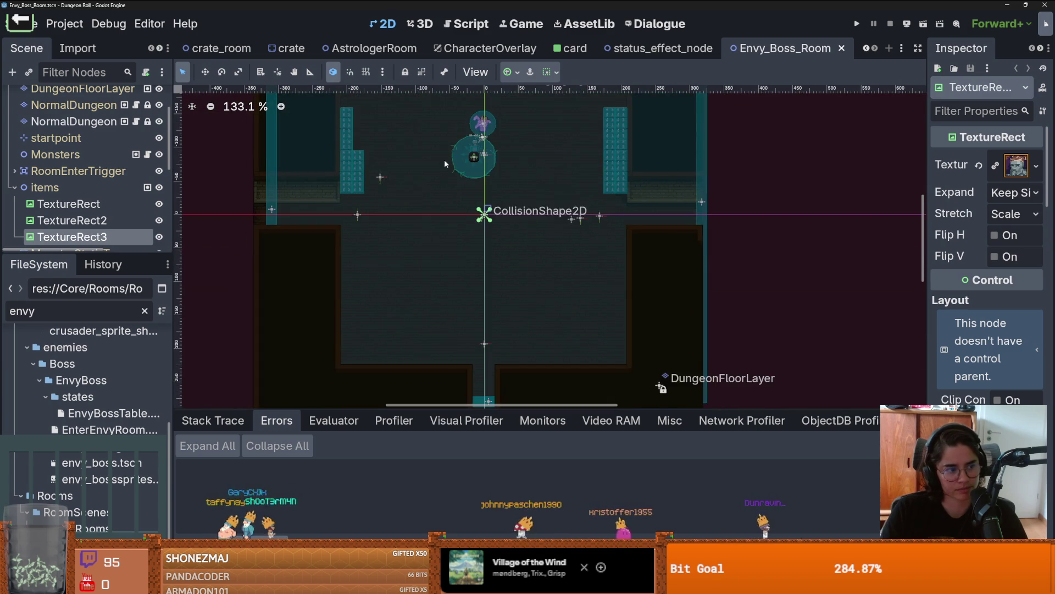
{"action": "scroll", "coordinate": [438, 187], "scroll_direction": "up", "scroll_amount": 2}
{"action": "scroll", "coordinate": [444, 219], "scroll_direction": "up", "scroll_amount": 1}
{"action": "scroll", "coordinate": [448, 236], "scroll_direction": "down", "scroll_amount": 1}
{"action": "scroll", "coordinate": [448, 236], "scroll_direction": "up", "scroll_amount": 1}
{"action": "scroll", "coordinate": [449, 240], "scroll_direction": "down", "scroll_amount": 1}
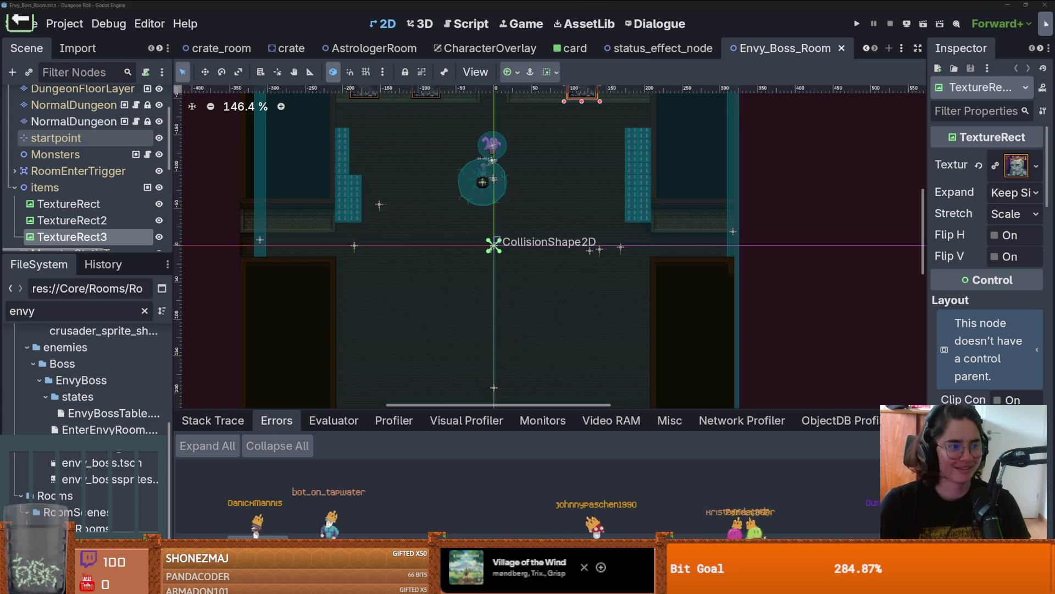
- Save the Envy boss room scene, look around the room, then save it again
{"action": "key", "text": "ctrl+s"}
{"action": "scroll", "coordinate": [358, 283], "scroll_direction": "down", "scroll_amount": 1}
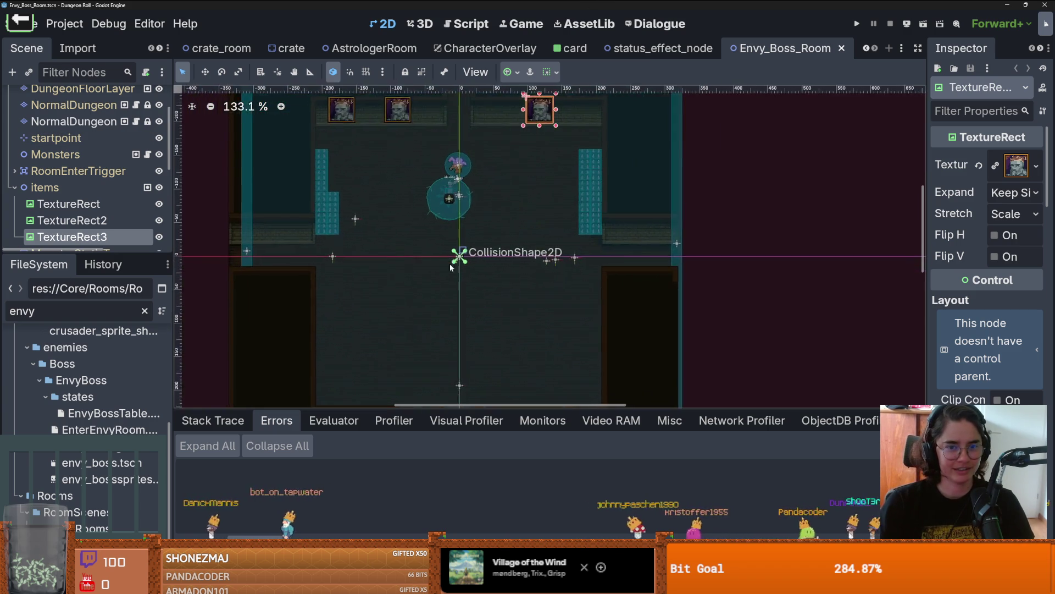
{"action": "scroll", "coordinate": [467, 270], "scroll_direction": "up", "scroll_amount": 1}
{"action": "left_click_drag", "start_coordinate": [468, 270], "coordinate": [471, 301]}
{"action": "scroll", "coordinate": [470, 301], "scroll_direction": "up", "scroll_amount": 1}
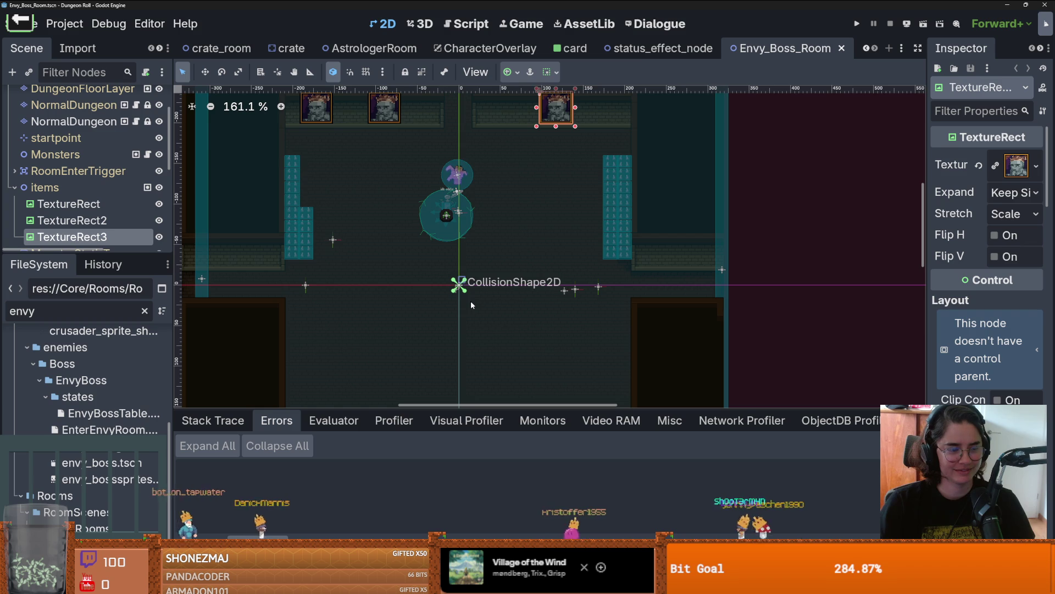
{"action": "scroll", "coordinate": [470, 301], "scroll_direction": "up", "scroll_amount": 2}
{"action": "scroll", "coordinate": [481, 283], "scroll_direction": "down", "scroll_amount": 2}
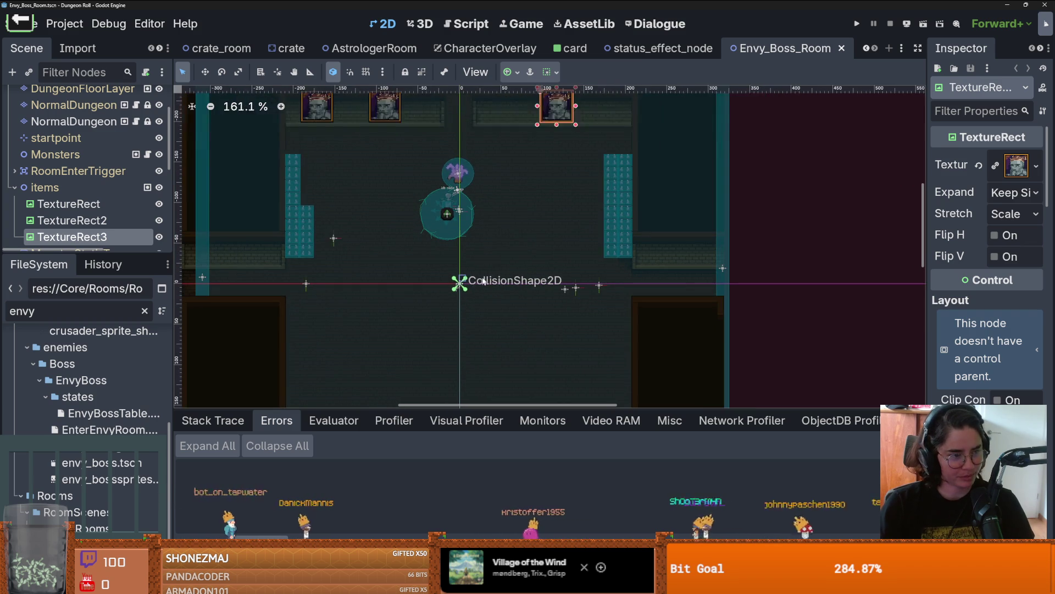
{"action": "scroll", "coordinate": [491, 261], "scroll_direction": "up", "scroll_amount": 1}
{"action": "key", "text": "ctrl+s"}
- Look over the room once more, then launch the full-screen stream game launcher
{"action": "left_click_drag", "start_coordinate": [491, 261], "coordinate": [491, 184]}
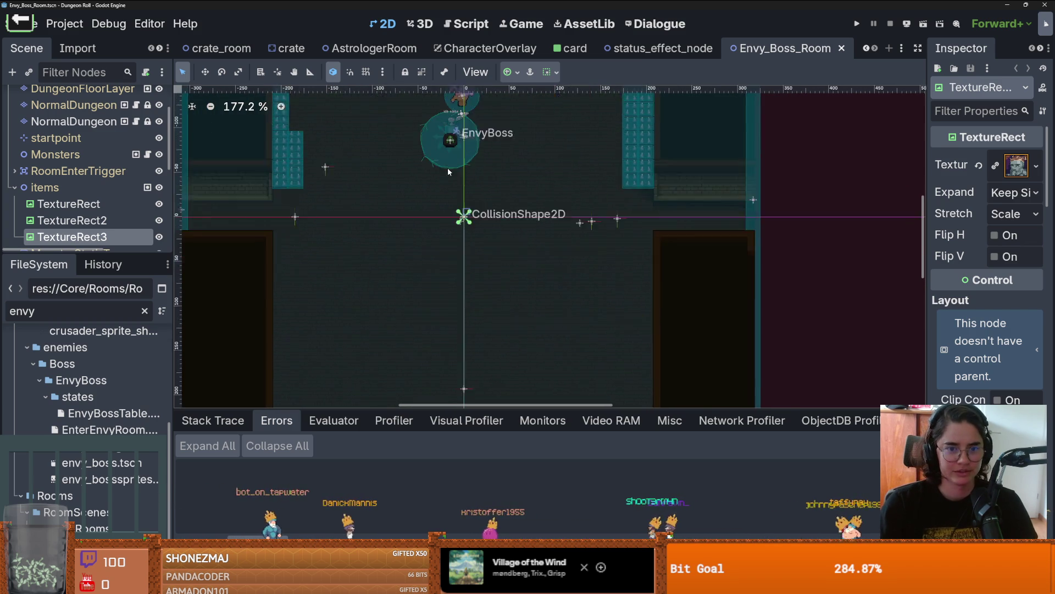
{"action": "scroll", "coordinate": [442, 204], "scroll_direction": "up", "scroll_amount": 1}
{"action": "scroll", "coordinate": [424, 237], "scroll_direction": "down", "scroll_amount": 2}
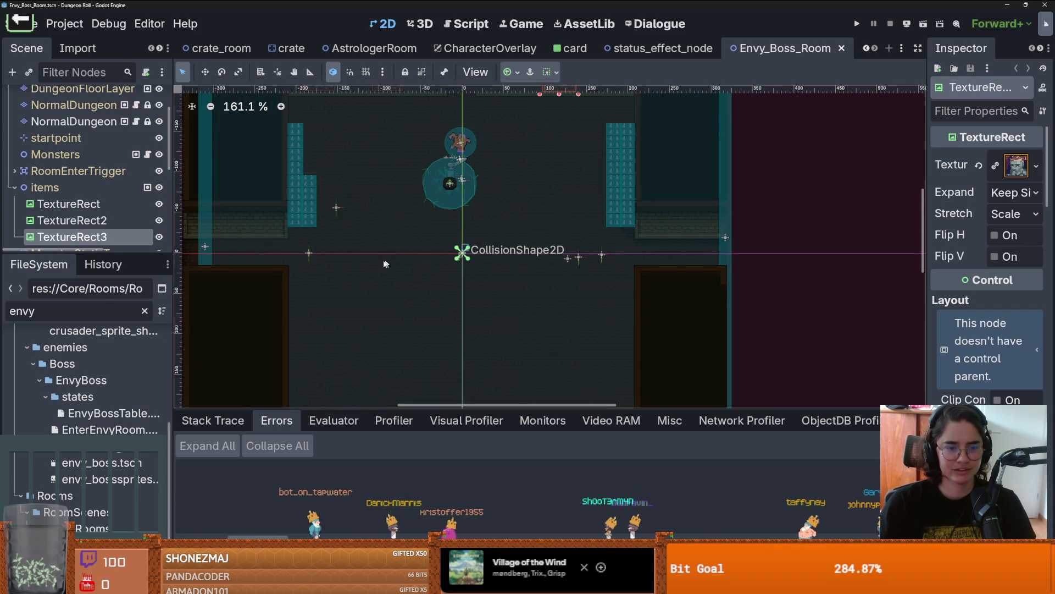
{"action": "scroll", "coordinate": [376, 262], "scroll_direction": "down", "scroll_amount": 1}
{"action": "left_click_drag", "start_coordinate": [383, 252], "coordinate": [393, 225]}
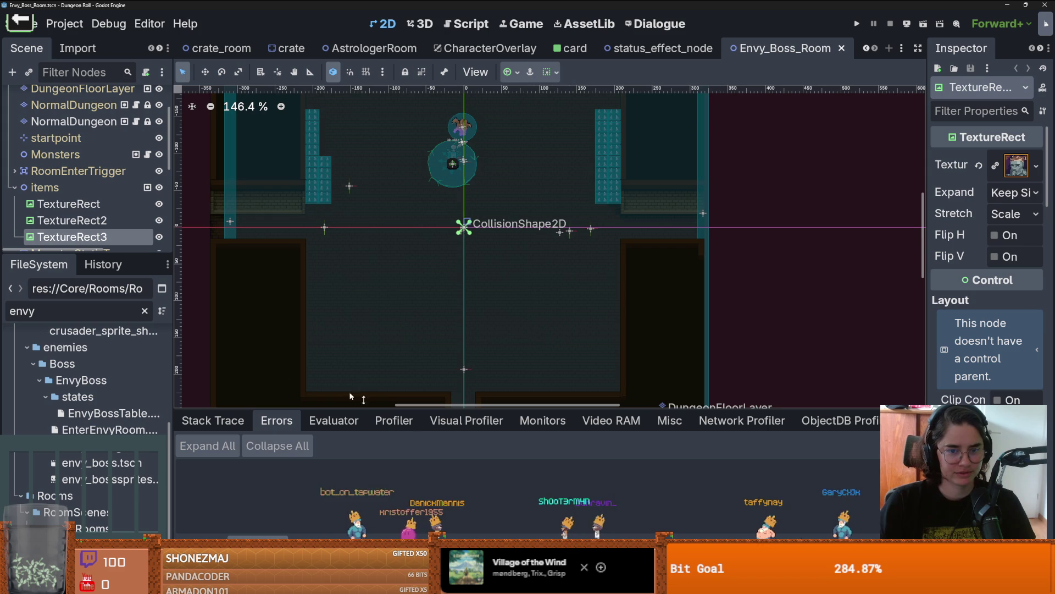
{"action": "scroll", "coordinate": [341, 225], "scroll_direction": "up", "scroll_amount": 3}
{"action": "scroll", "coordinate": [341, 225], "scroll_direction": "up", "scroll_amount": 2}
{"action": "mouse_move", "coordinate": [306, 244]}
{"action": "left_mouse_down"}
{"action": "mouse_move", "coordinate": [343, 250]}
{"action": "mouse_move", "coordinate": [355, 237]}
{"action": "left_mouse_up"}
{"action": "scroll", "coordinate": [342, 251], "scroll_direction": "down", "scroll_amount": 1}
{"action": "scroll", "coordinate": [342, 251], "scroll_direction": "down", "scroll_amount": 1}
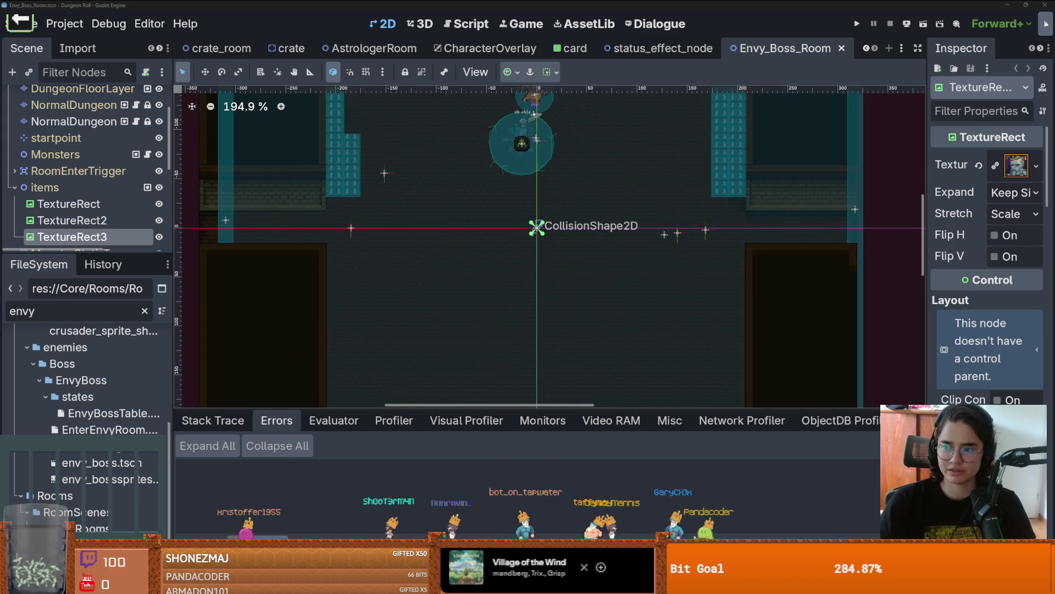
{"action": "left_click", "coordinate": [30, 30]}
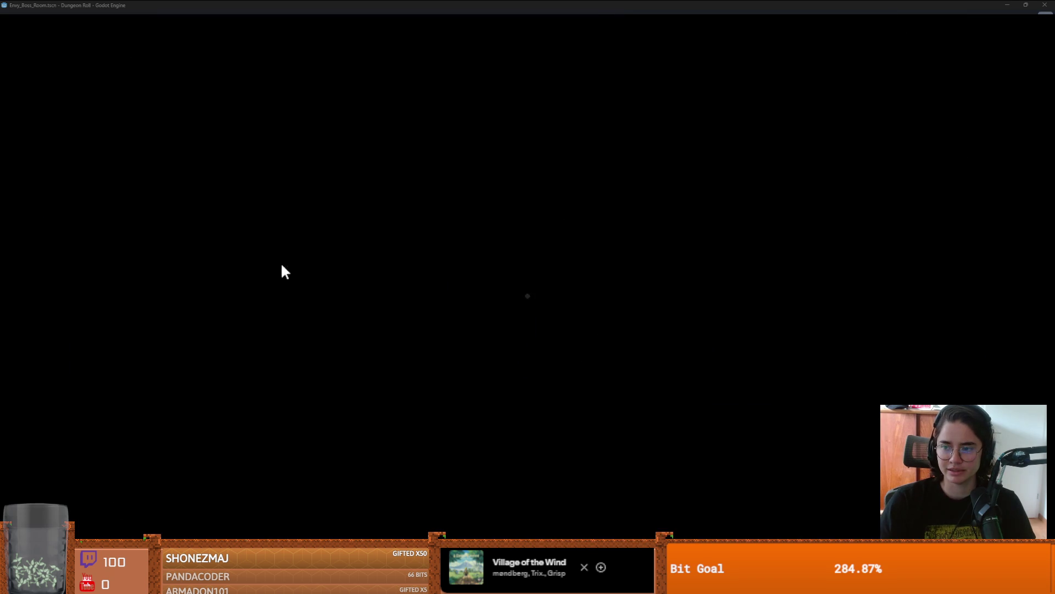
- Pick Cannon from the launcher's game menu and let it run
{"action": "left_click", "coordinate": [384, 286]}
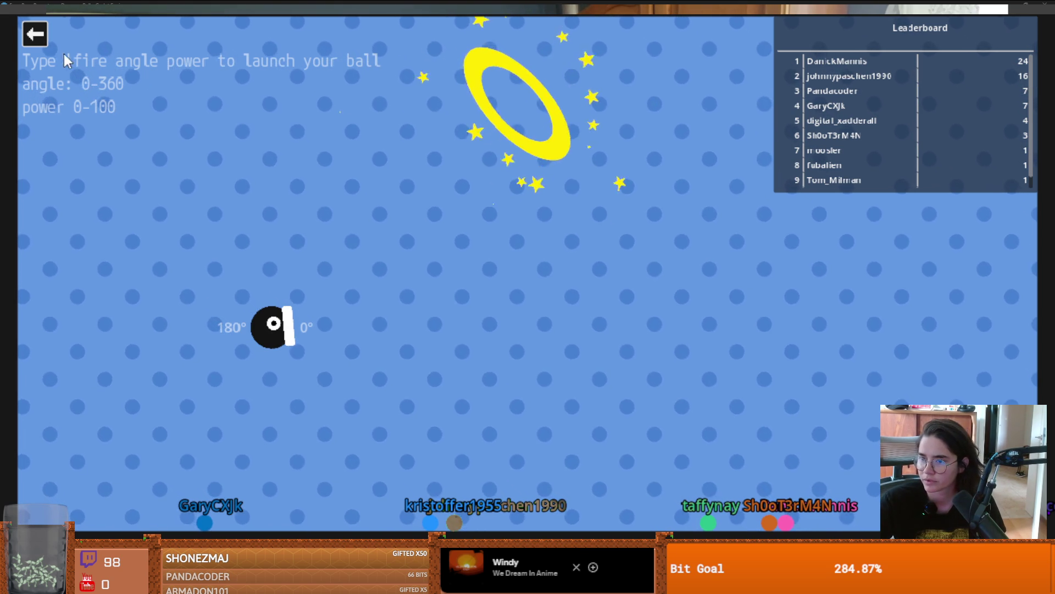
- Exit Cannon back to the game menu and launch Jackie's Lemmings
{"action": "left_click", "coordinate": [29, 41]}
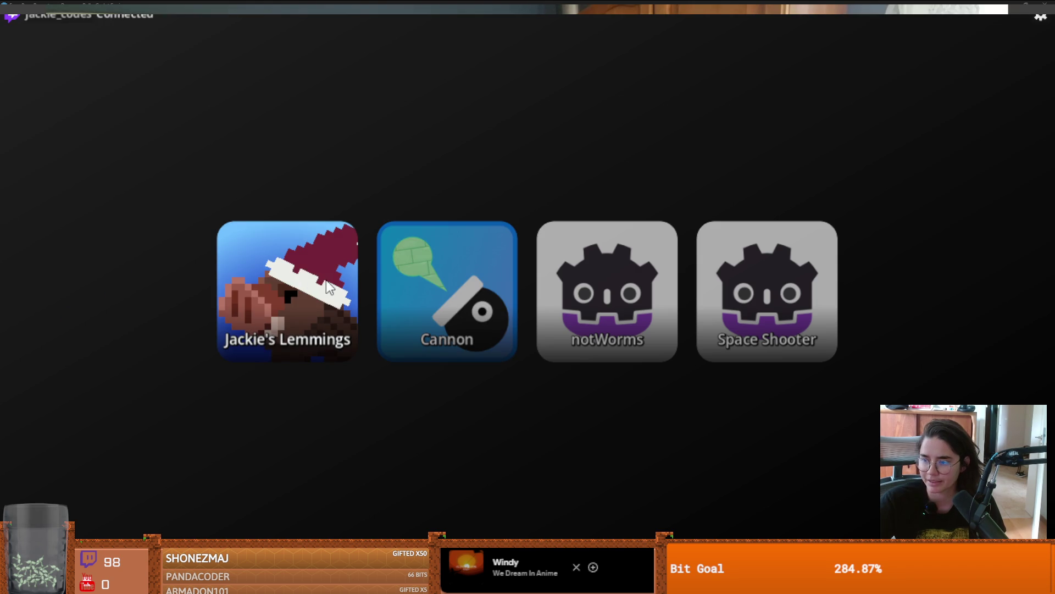
{"action": "left_click", "coordinate": [324, 284]}
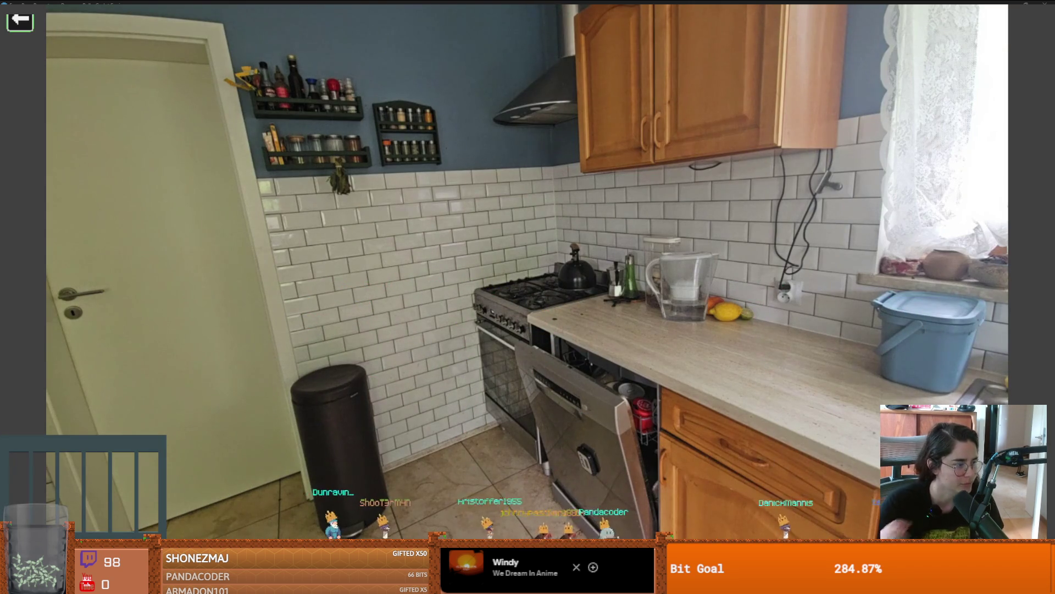
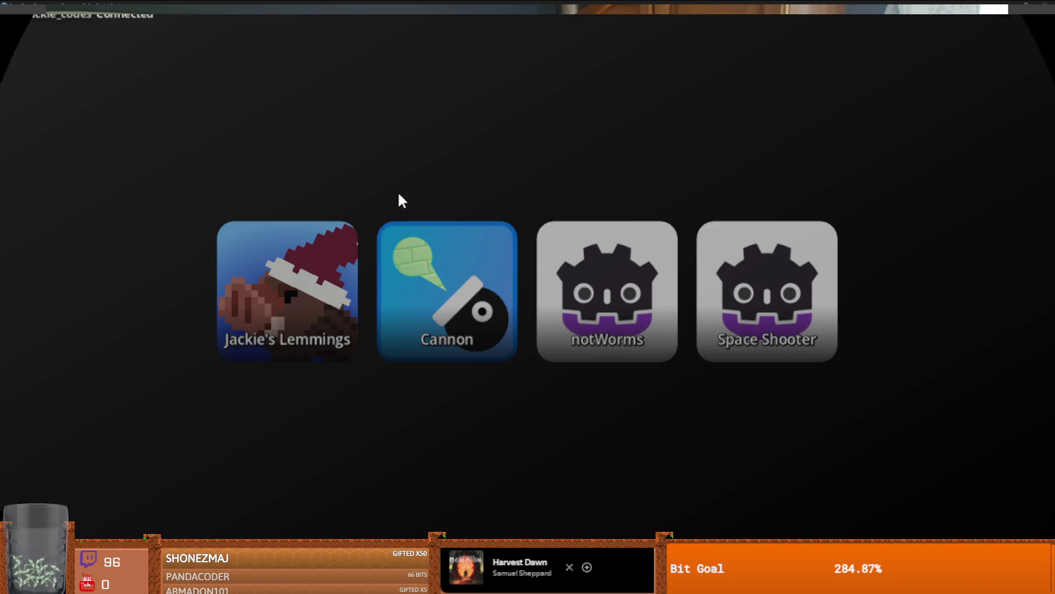
- Launch the Cannon game from its launcher tile, bringing up aim instructions and the player leaderboard
{"action": "left_click", "coordinate": [421, 249]}
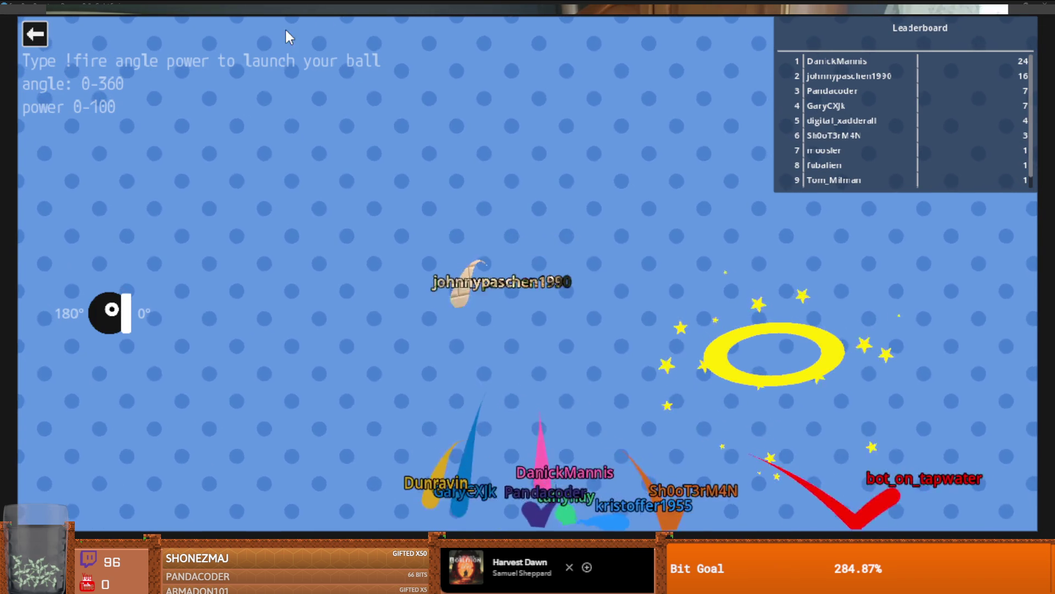